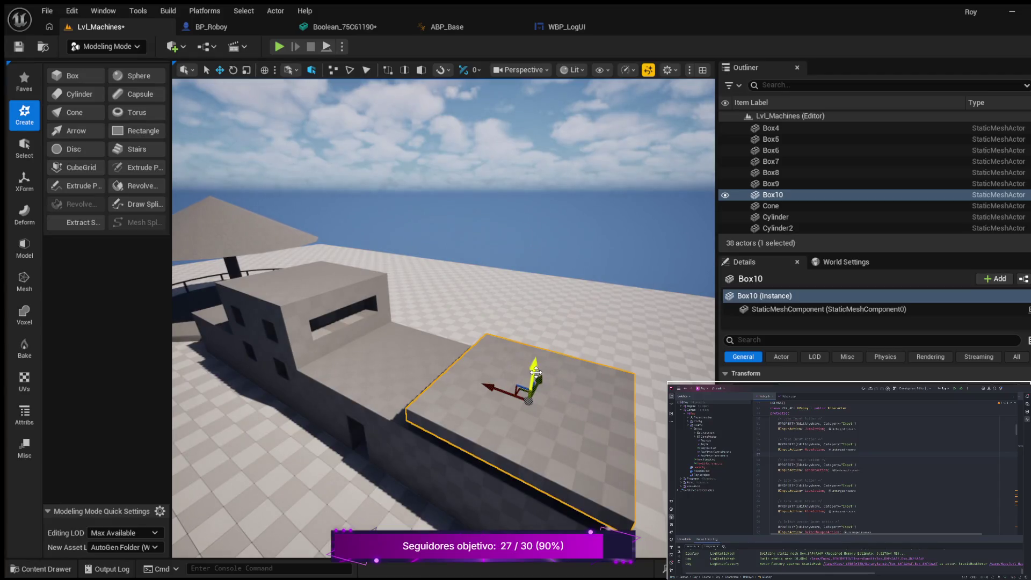
Drag Box10 up onto the building's top so the slab overhangs the upper storey
mouse_move(501, 393)
mouse_down()
mouse_move(473, 353)
mouse_move(399, 324)
mouse_move(371, 273)
mouse_up()
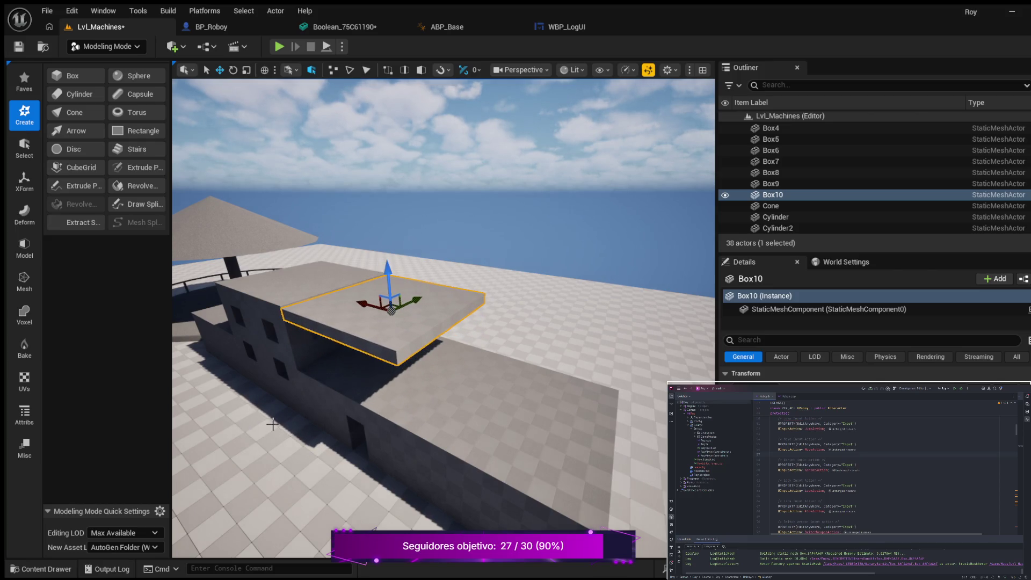
drag(275, 425, 322, 396)
mouse_move(412, 301)
mouse_down()
mouse_move(391, 282)
mouse_move(417, 297)
mouse_up()
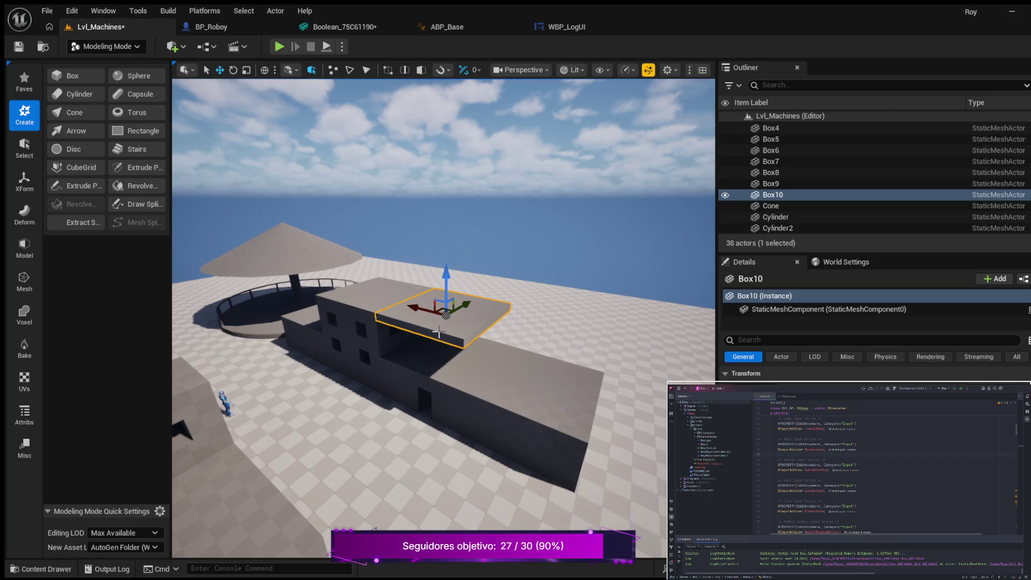
drag(417, 297, 417, 297)
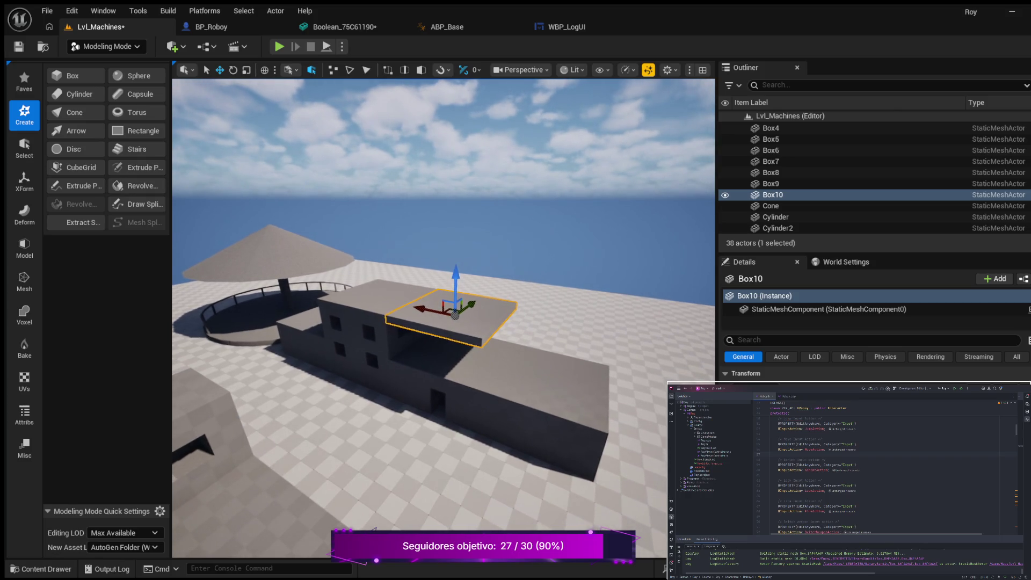
drag(418, 297, 417, 297)
drag(393, 385, 393, 385)
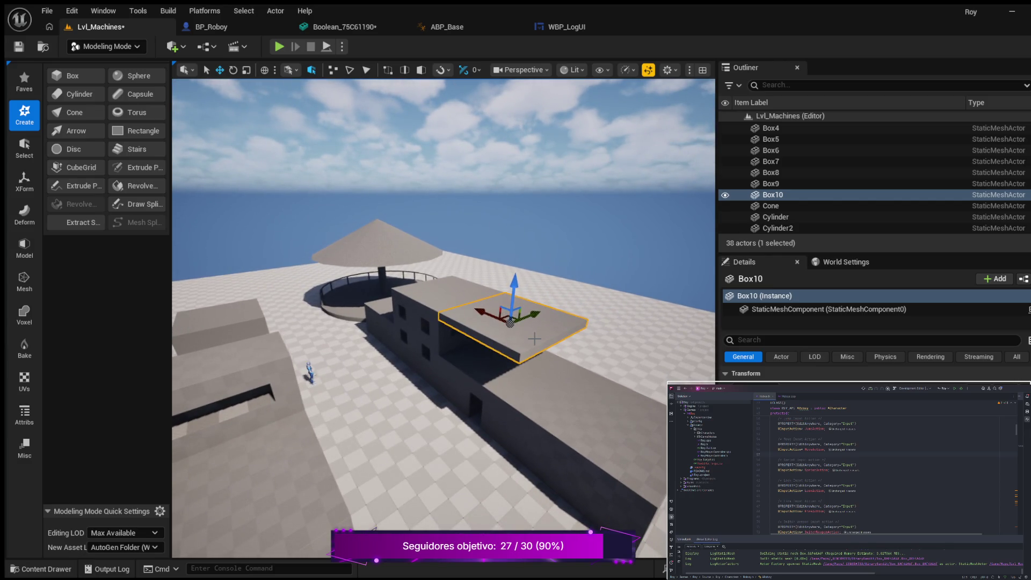
Duplicate Box10 as Box11 and slide the copy along the roof into a second raised slab
key(ctrl+d)
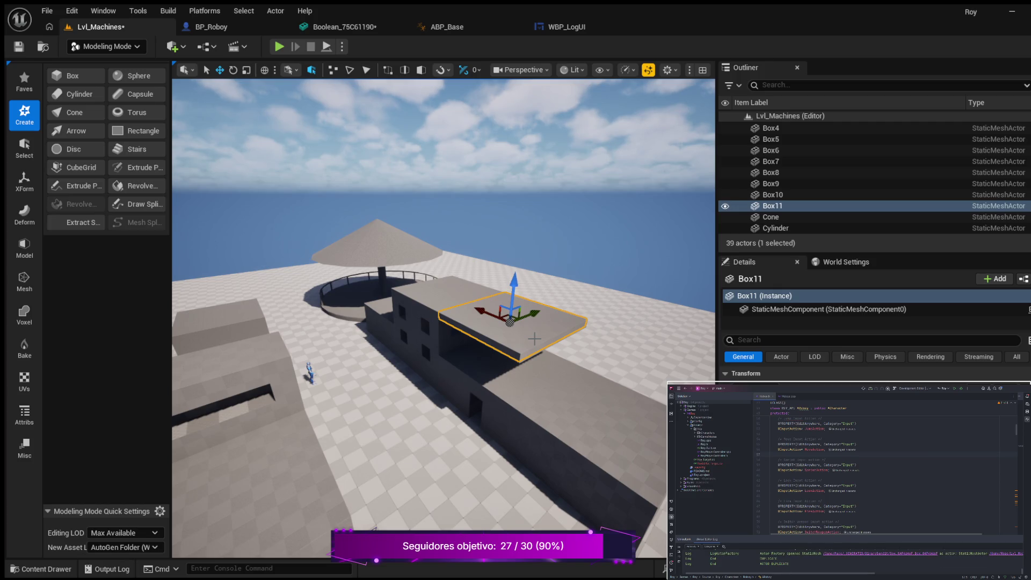
mouse_move(480, 310)
mouse_down()
mouse_move(573, 369)
mouse_move(565, 375)
mouse_up()
drag(505, 394, 505, 393)
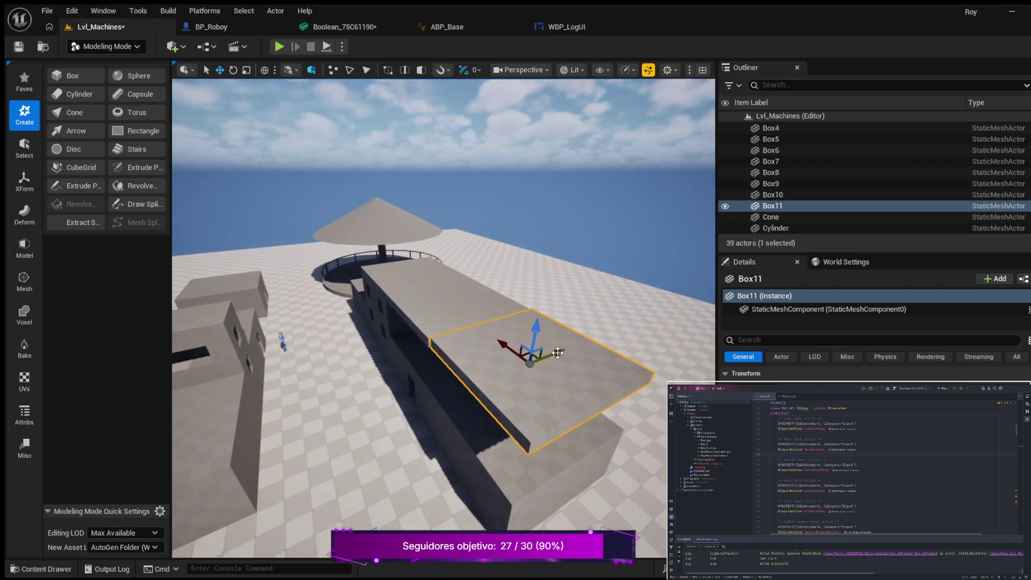
drag(555, 355, 555, 354)
drag(399, 406, 399, 406)
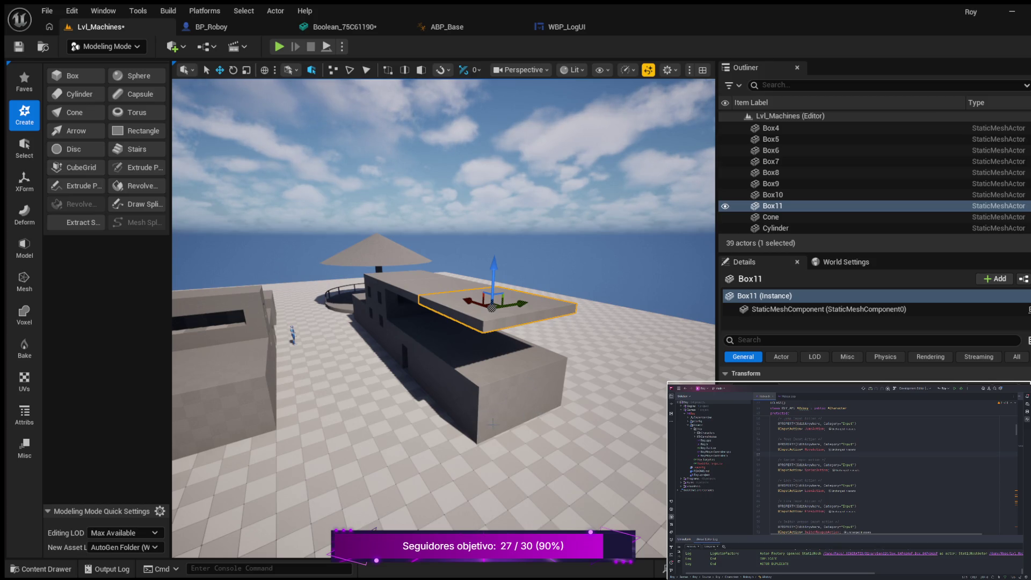
drag(525, 423, 525, 423)
click(493, 320)
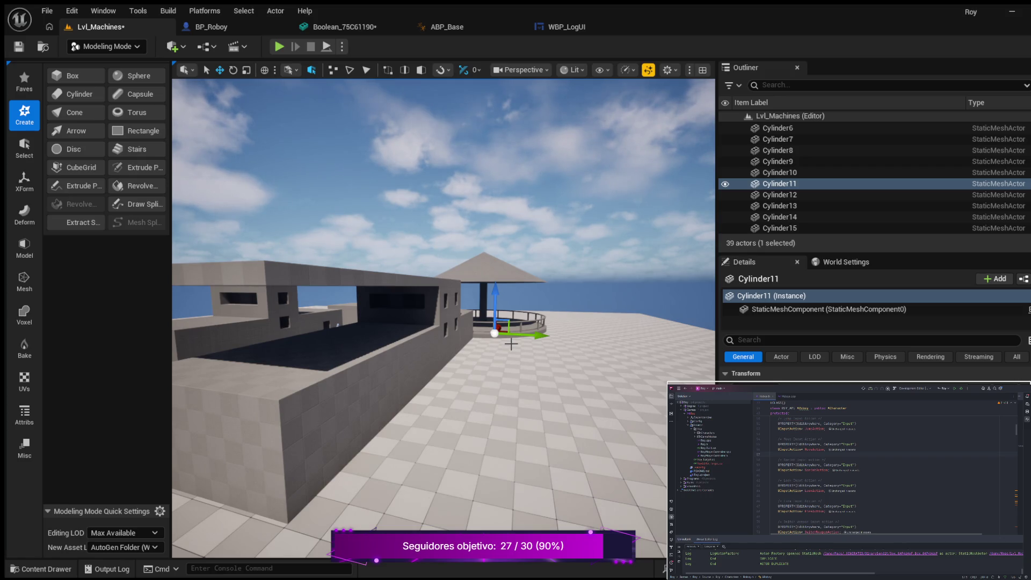
Duplicate the umbrella's base cylinder as Cylinder18 and lift it over onto the building
key(ctrl+d)
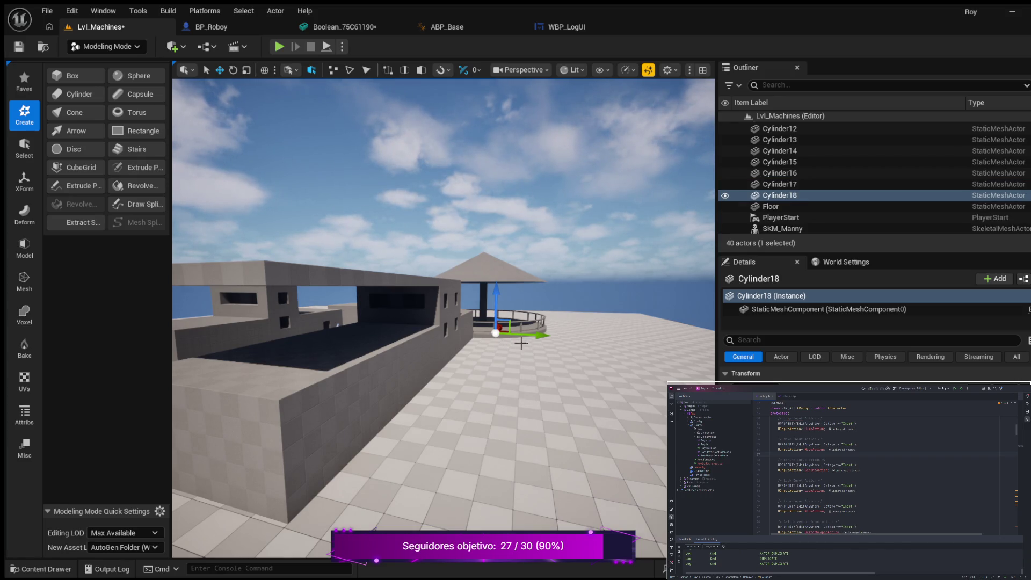
mouse_move(496, 350)
mouse_down()
mouse_move(557, 322)
mouse_move(404, 380)
mouse_move(413, 428)
mouse_move(397, 413)
mouse_move(516, 398)
mouse_move(523, 304)
mouse_move(534, 361)
mouse_move(473, 350)
mouse_move(419, 385)
mouse_up()
drag(364, 343, 369, 288)
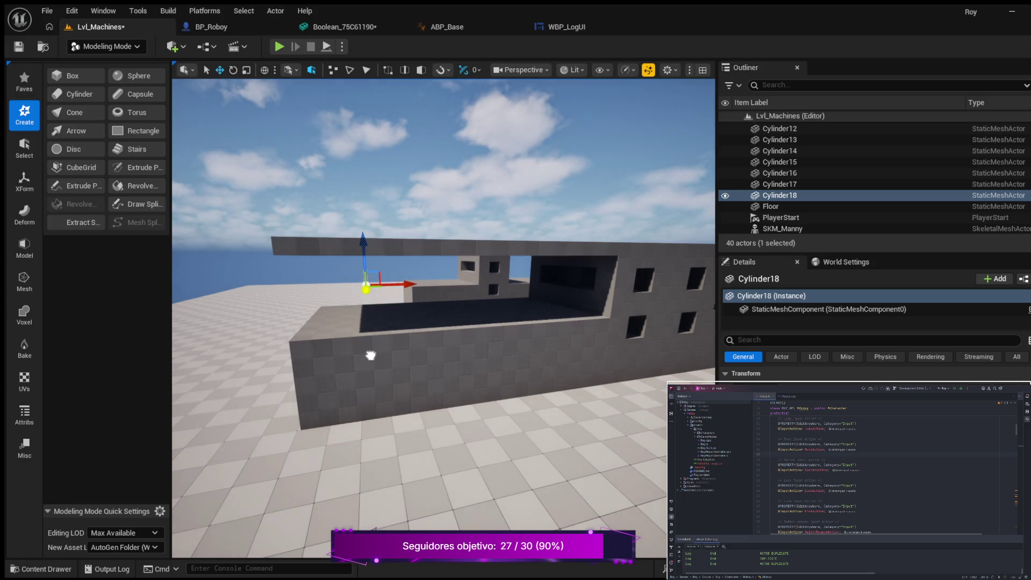
drag(419, 376, 397, 370)
mouse_move(419, 323)
mouse_down()
mouse_move(384, 322)
mouse_move(350, 349)
mouse_up()
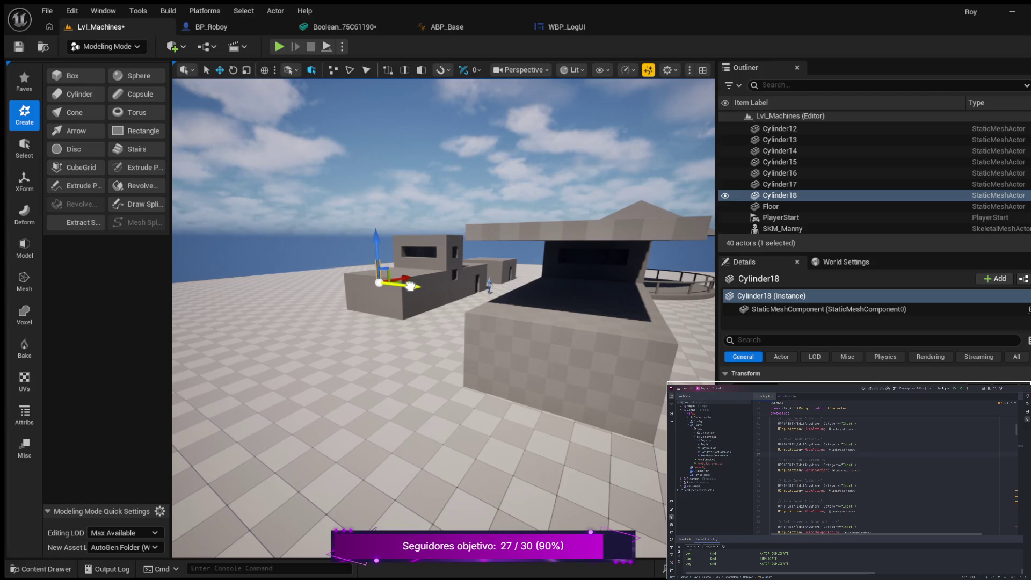
mouse_move(469, 299)
mouse_down()
mouse_move(585, 303)
mouse_move(569, 290)
mouse_up()
Settle Cylinder18 on top of the wall corner beneath the raised slab
mouse_move(453, 252)
mouse_down()
mouse_move(430, 264)
mouse_move(449, 265)
mouse_move(399, 269)
mouse_up()
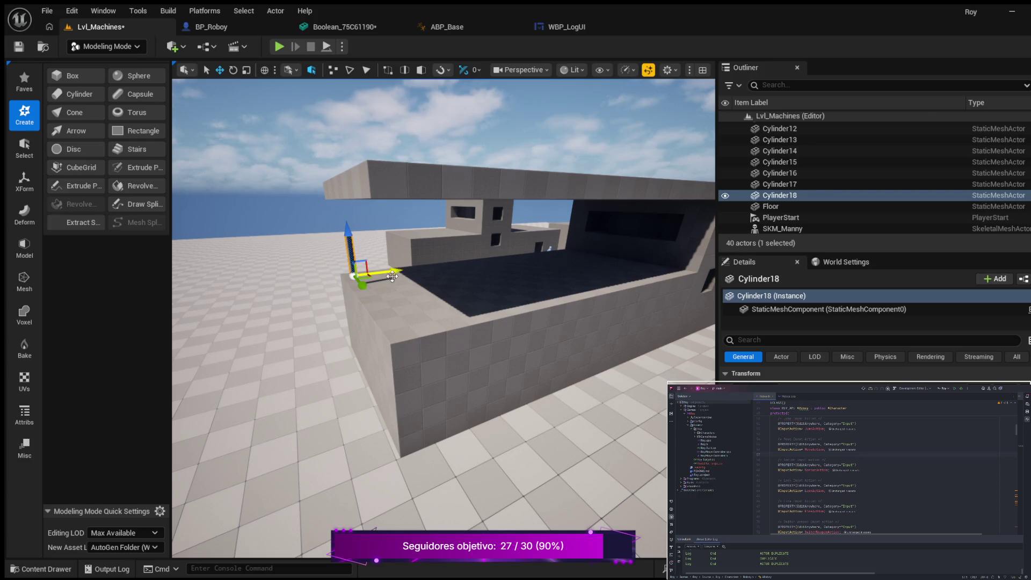
scroll(288, 332, up, 2)
mouse_move(373, 303)
mouse_down()
mouse_move(368, 284)
mouse_move(373, 303)
mouse_up()
mouse_move(427, 245)
mouse_down()
mouse_move(384, 244)
mouse_move(373, 257)
mouse_up()
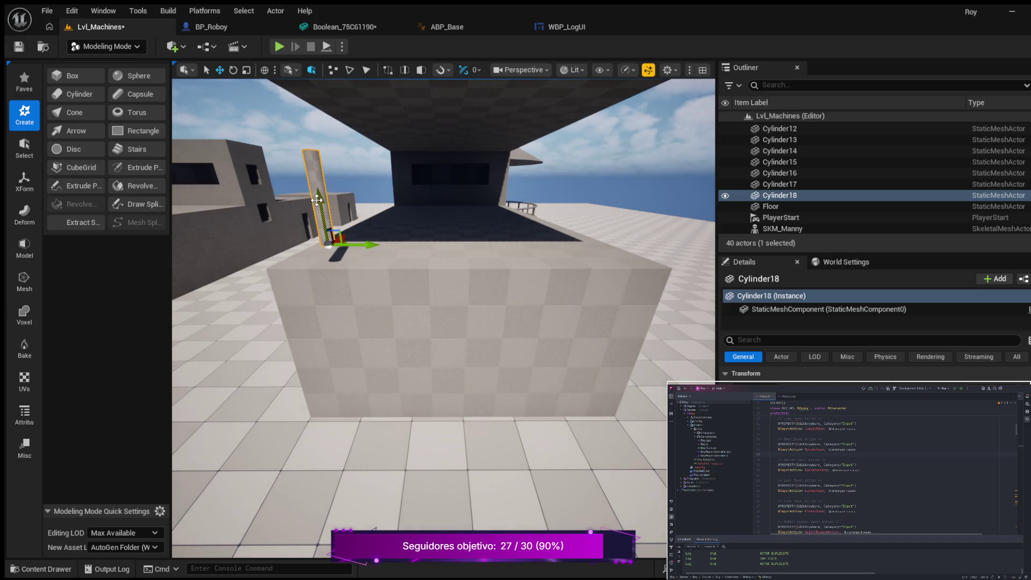
drag(318, 211, 317, 229)
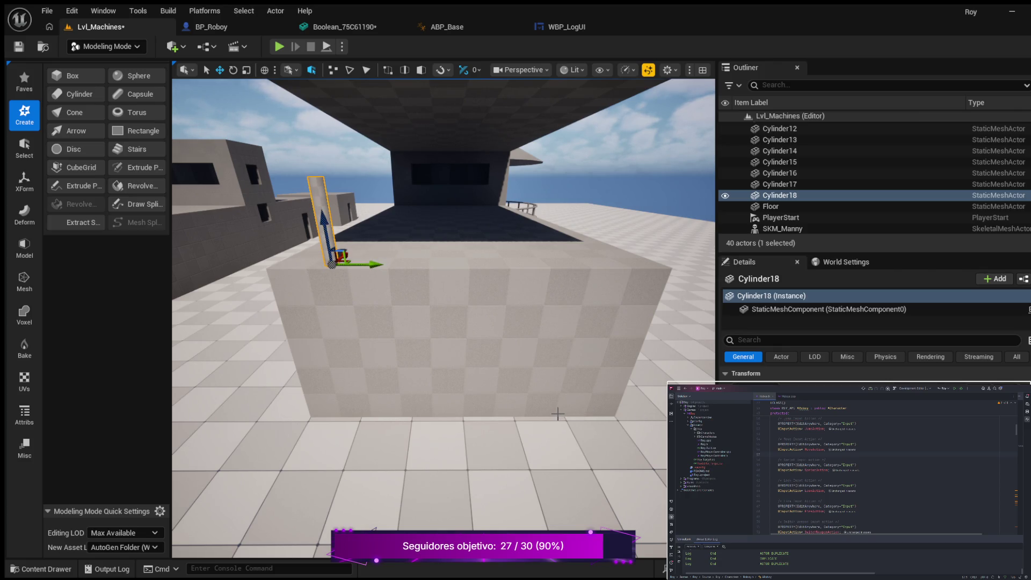
mouse_move(424, 351)
mouse_down()
mouse_move(403, 416)
mouse_move(408, 376)
mouse_up()
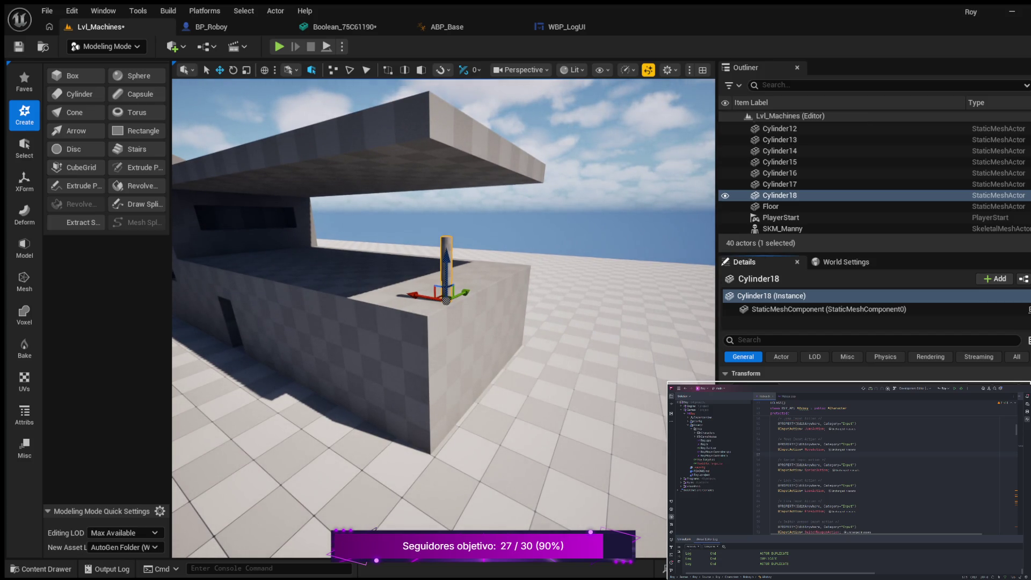
Try several scales on Cylinder18 and undo them, leaving a short post partway to the slab
key(ctrl+z)
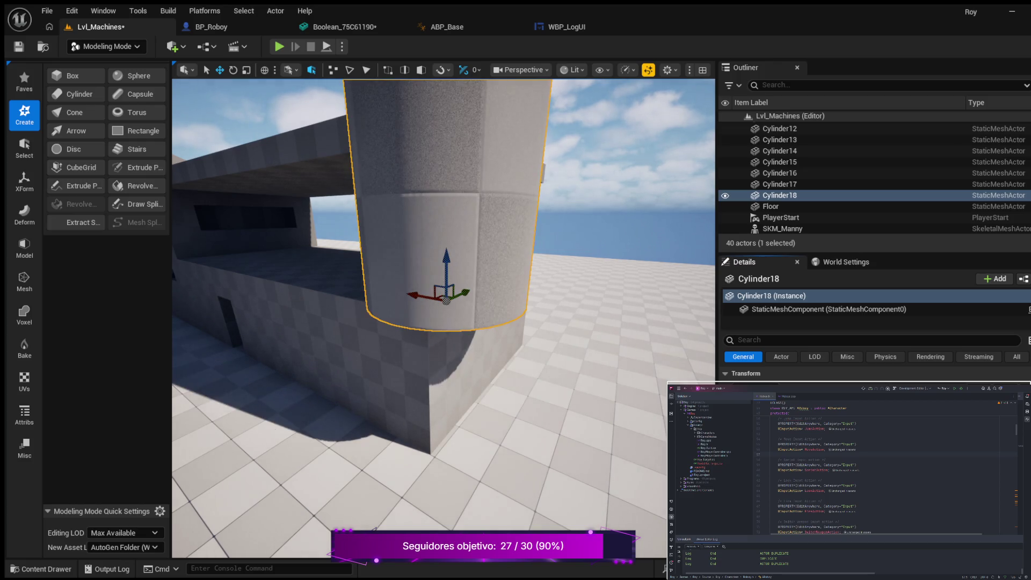
key(ctrl+y)
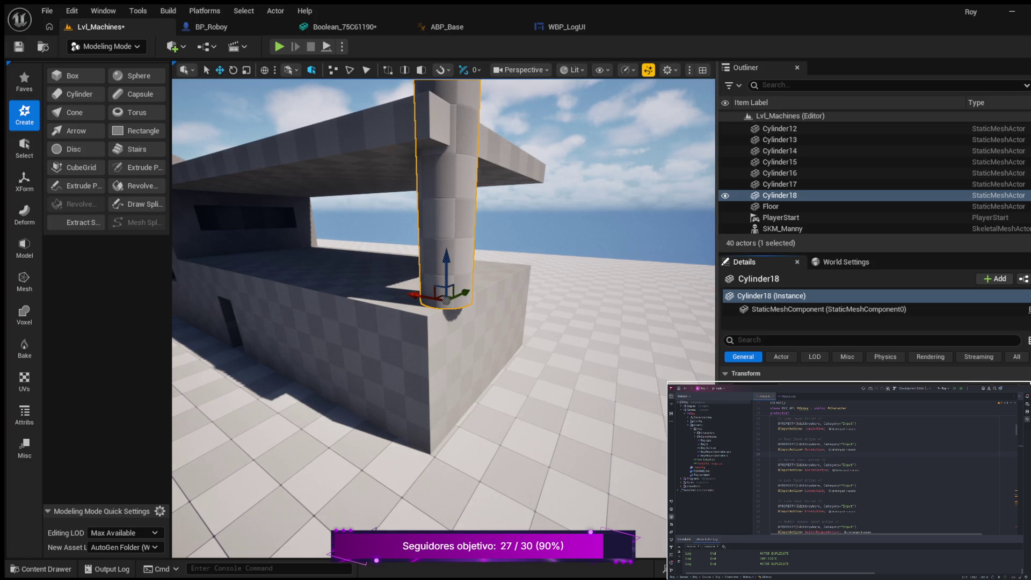
key(ctrl+z)
key(ctrl+z)
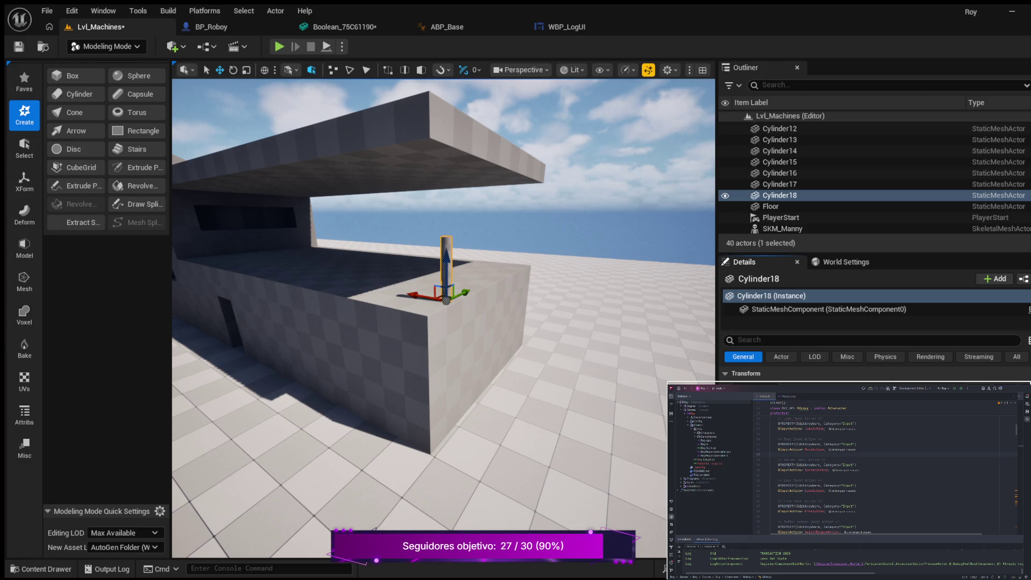
key(ctrl+y)
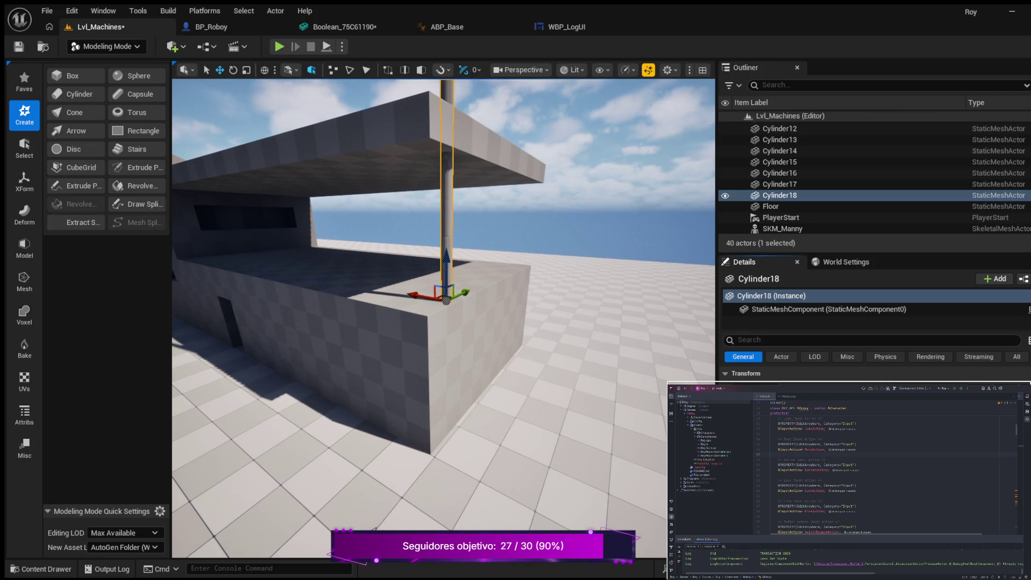
scroll(493, 217, down, 6)
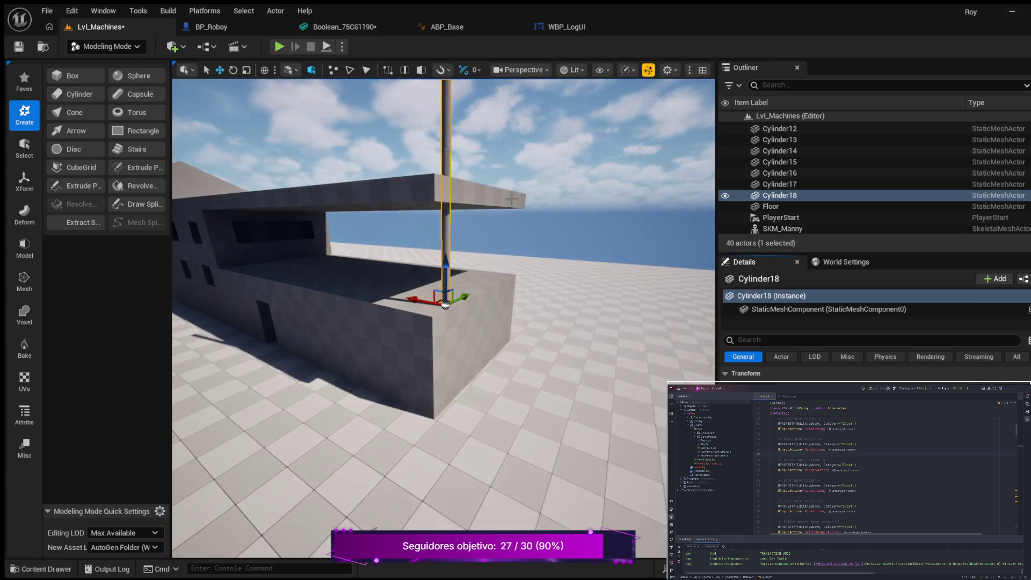
drag(492, 217, 480, 225)
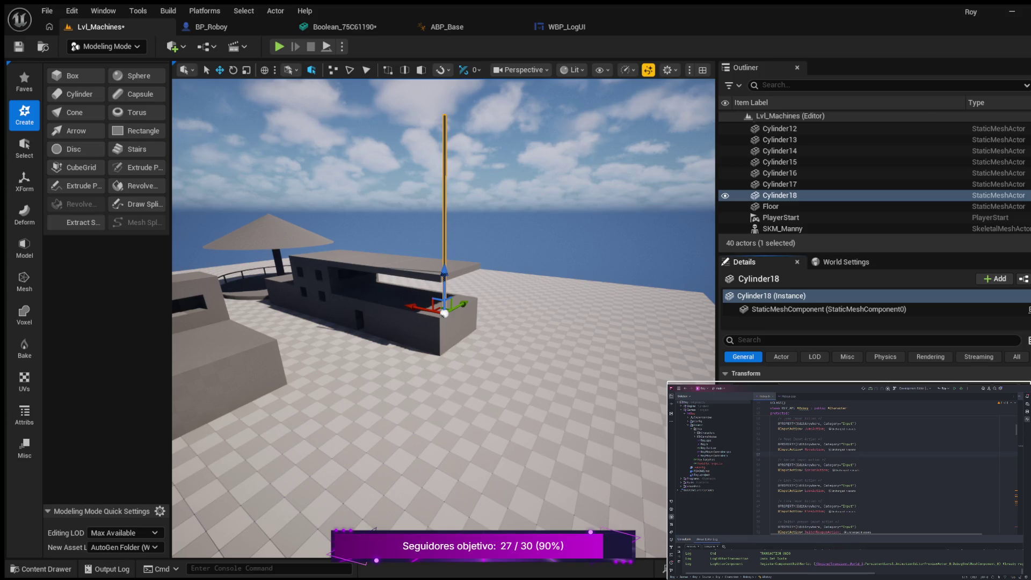
key(ctrl+z)
scroll(483, 311, up, 5)
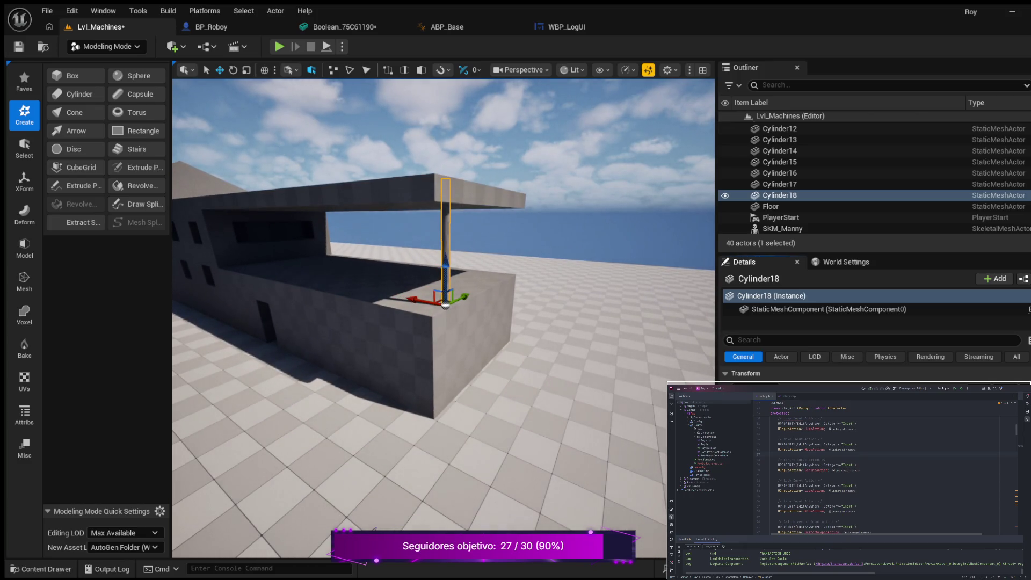
key(ctrl+z)
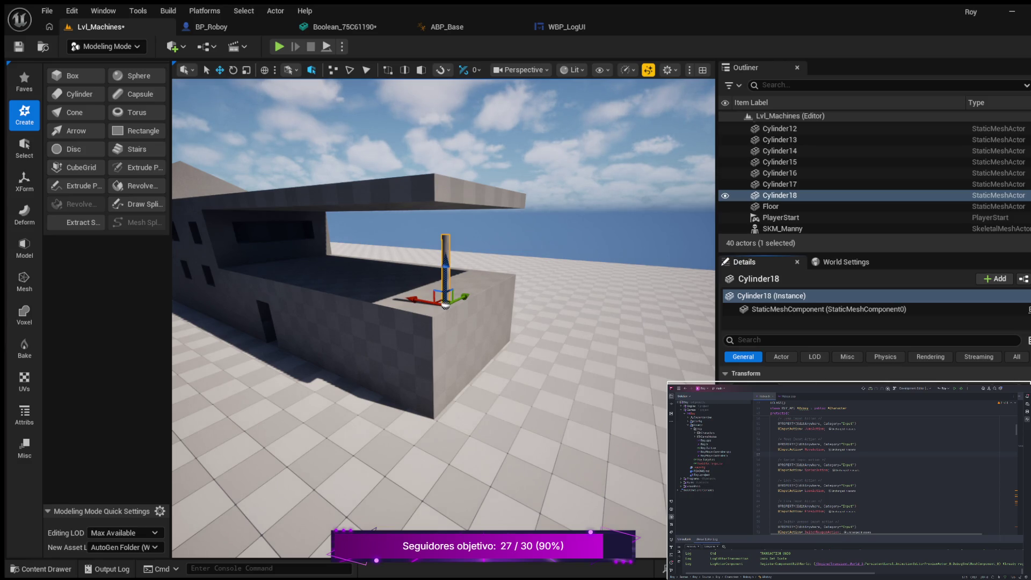
Stretch Cylinder18 along Z from the wall top to the slab's underside and check the fit
drag(390, 299, 390, 272)
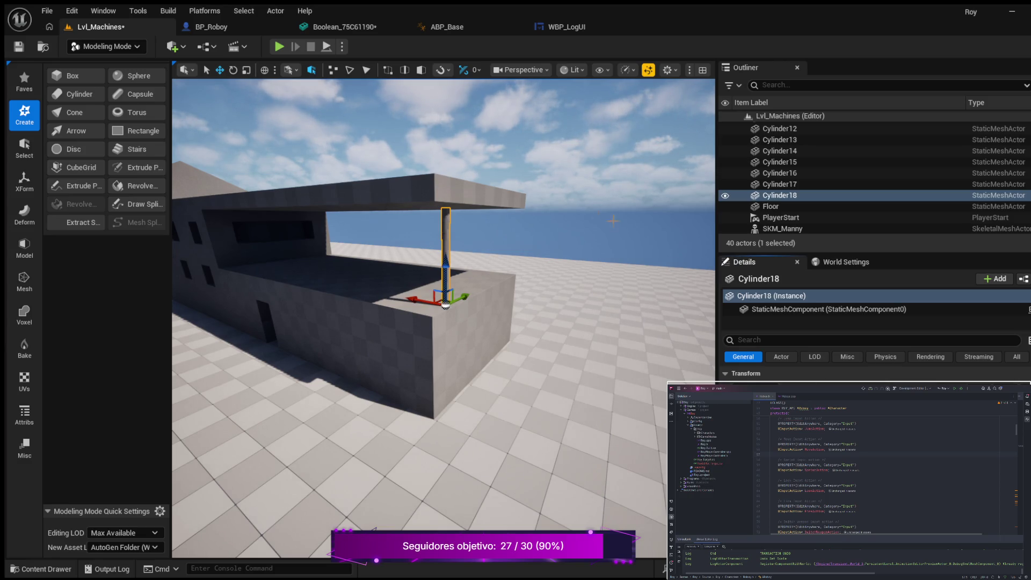
key(w)
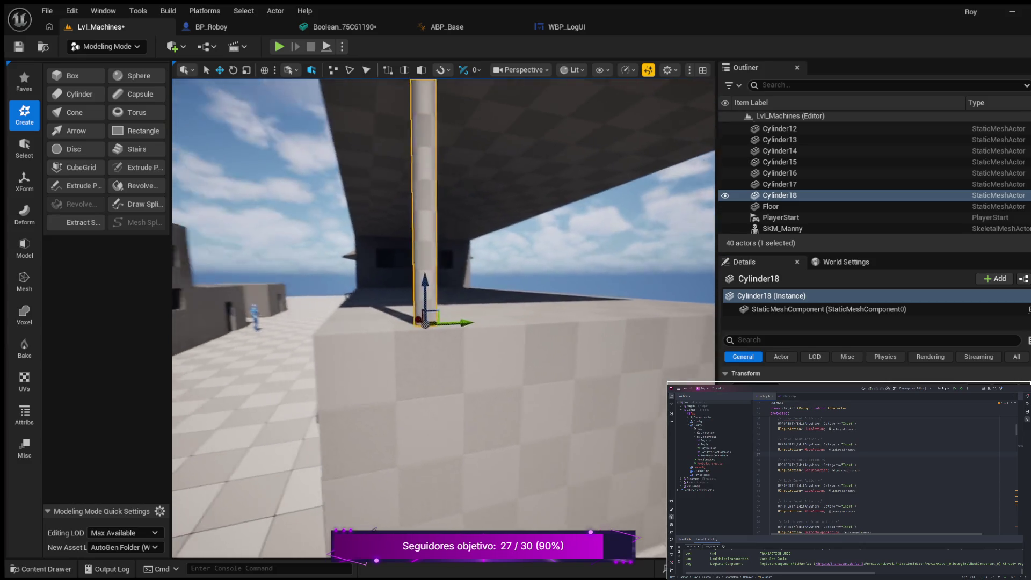
key(s)
key(a)
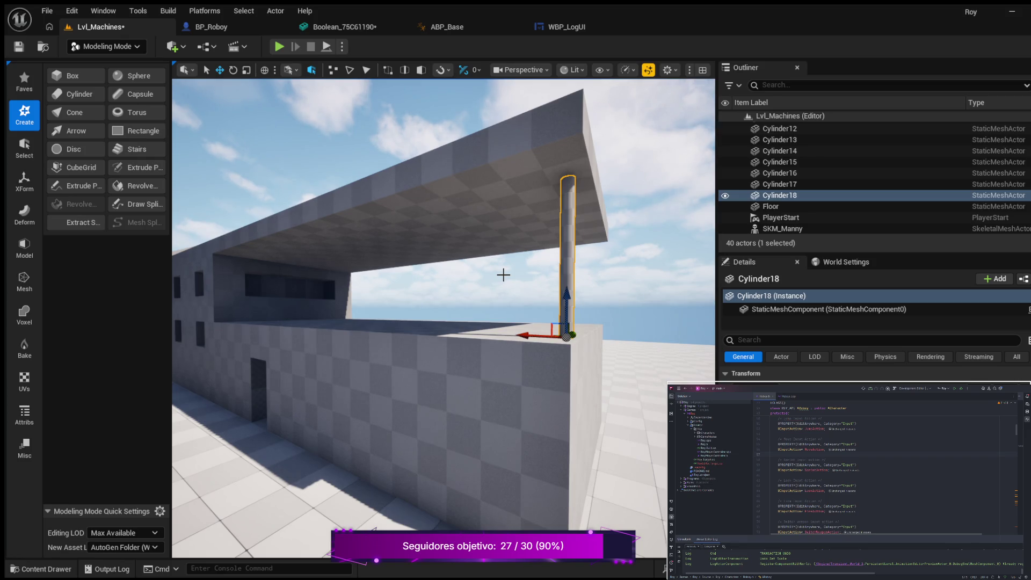
key(w)
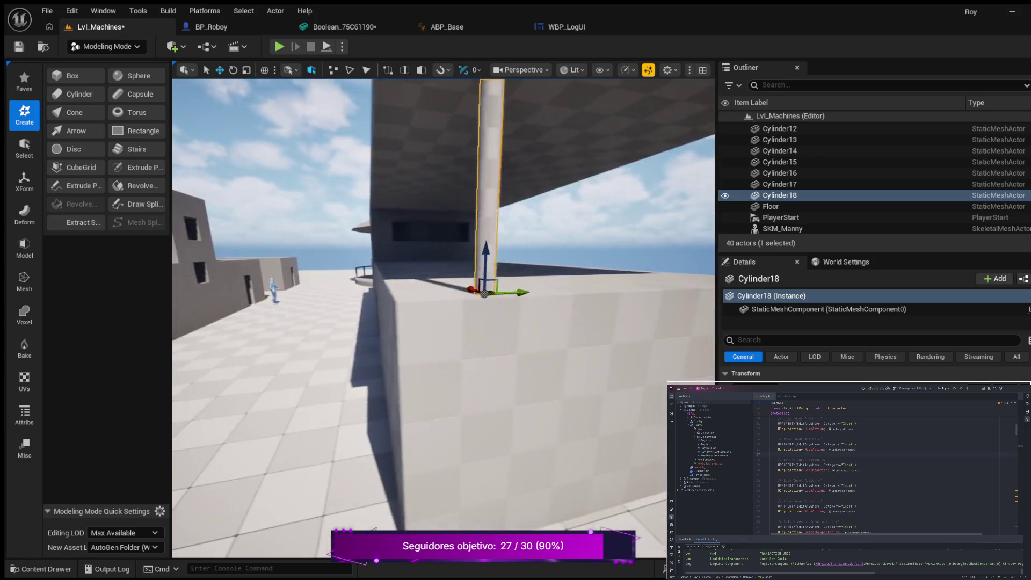
key(s)
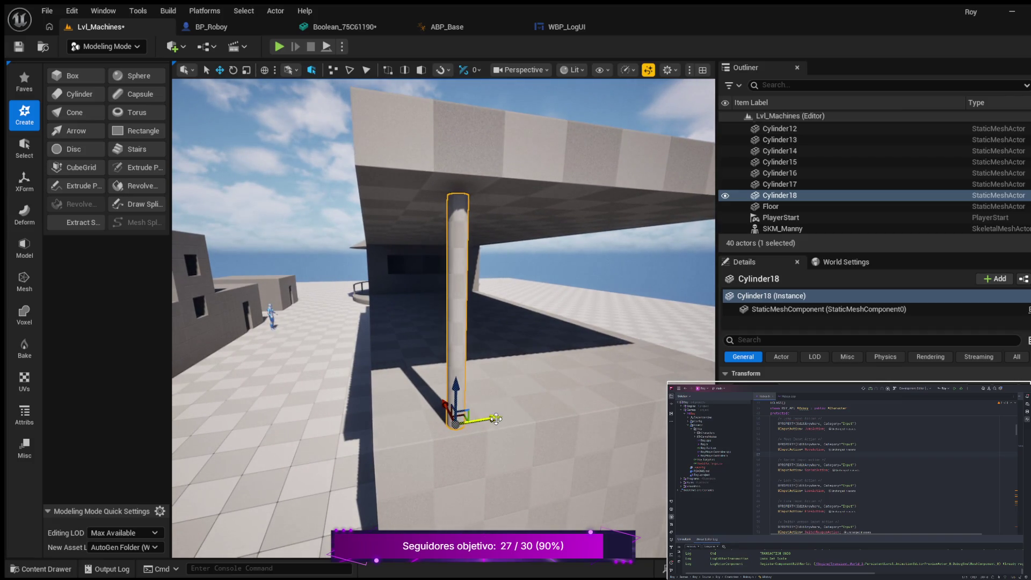
drag(486, 422, 430, 428)
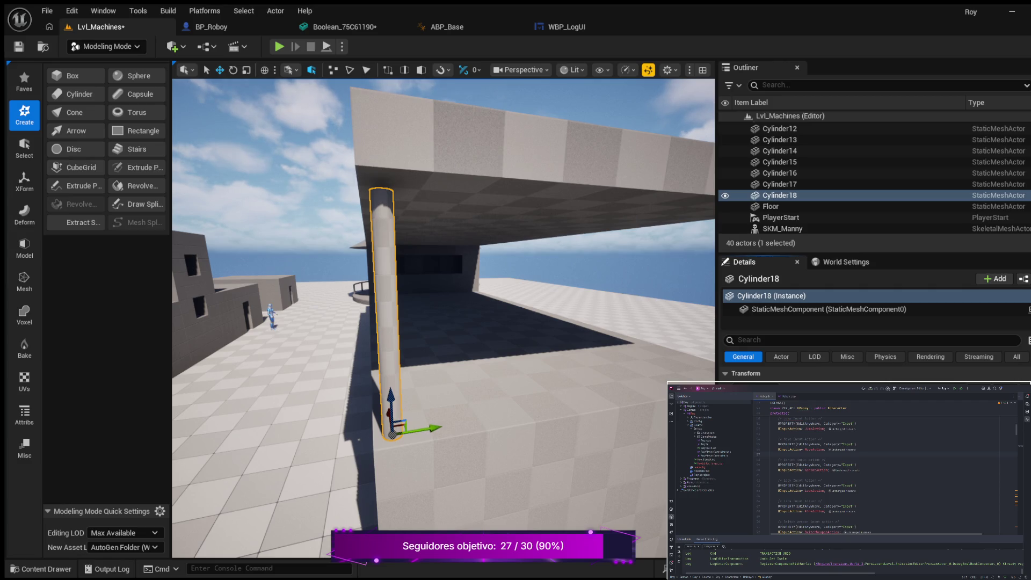
key(ctrl+z)
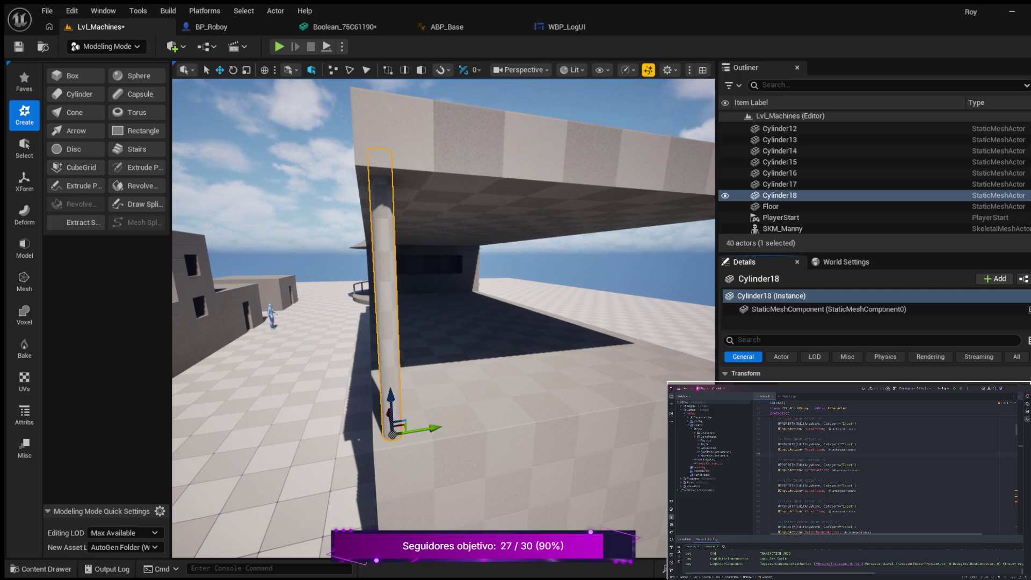
key(ctrl+z)
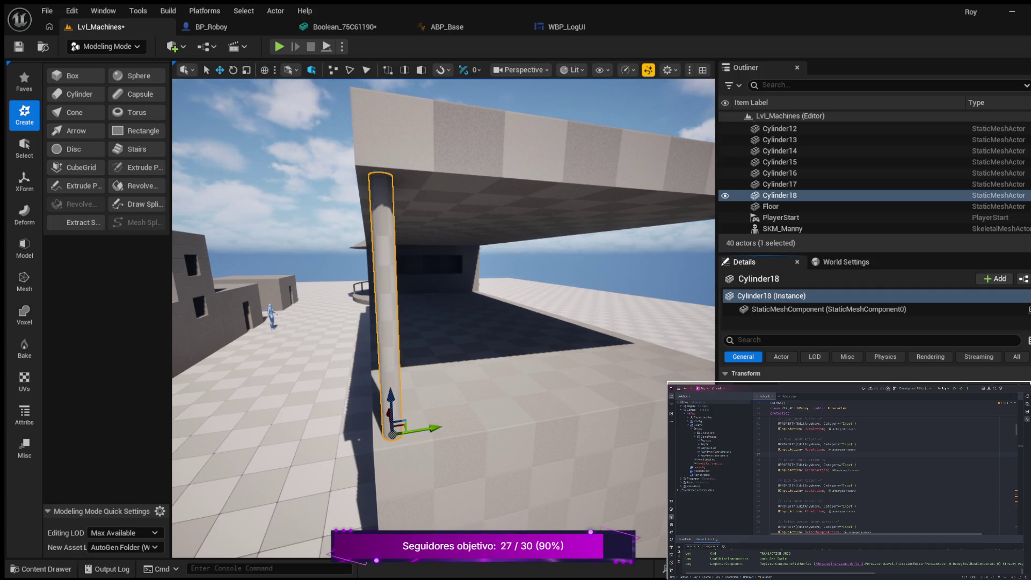
drag(593, 424, 433, 414)
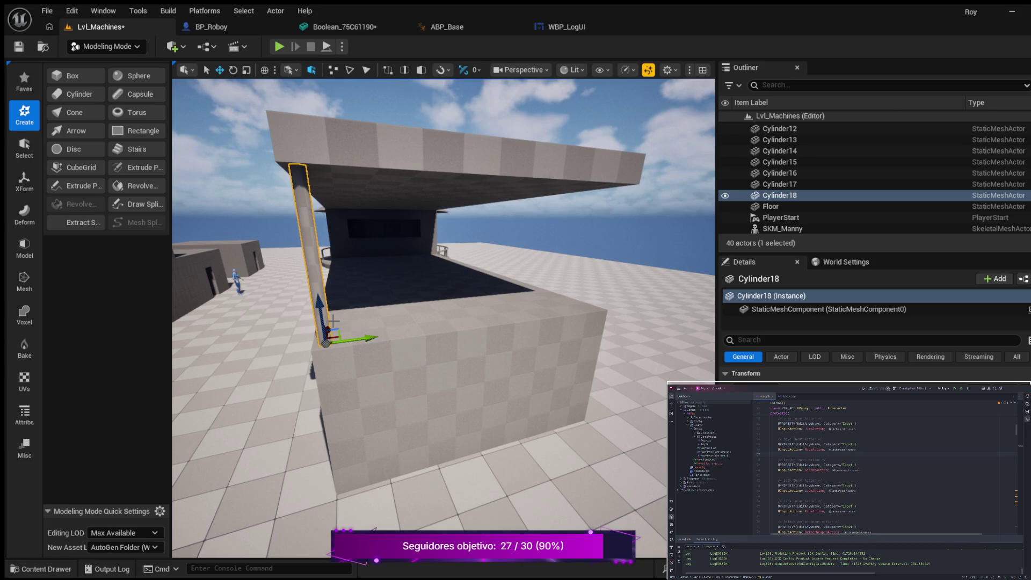
Duplicate Cylinder18 as Cylinder19 and move it along X to the block's right front corner
key(ctrl+d)
mouse_move(374, 337)
mouse_down()
mouse_move(597, 334)
mouse_move(543, 241)
mouse_move(564, 279)
mouse_move(575, 345)
mouse_up()
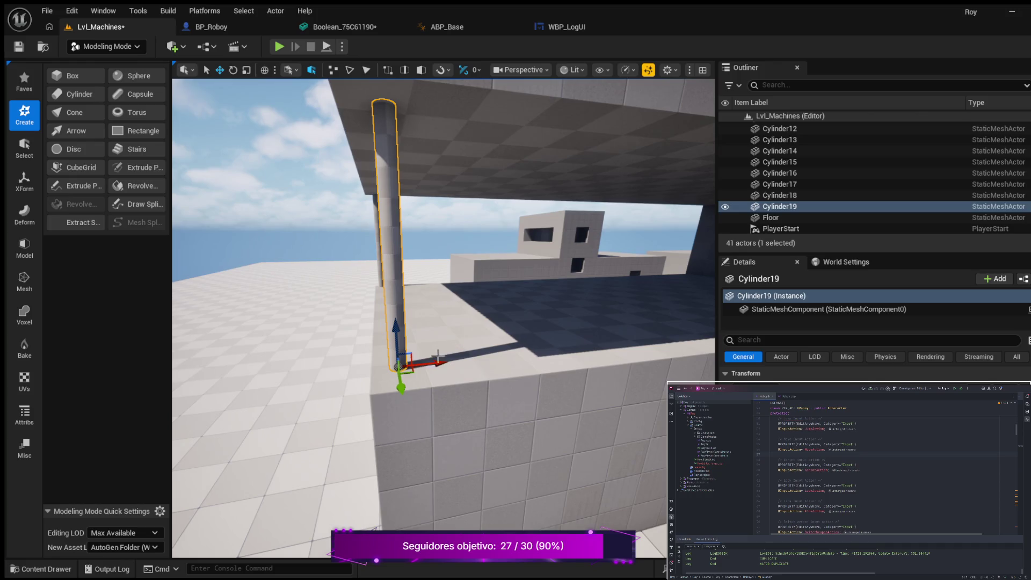
drag(432, 365, 473, 389)
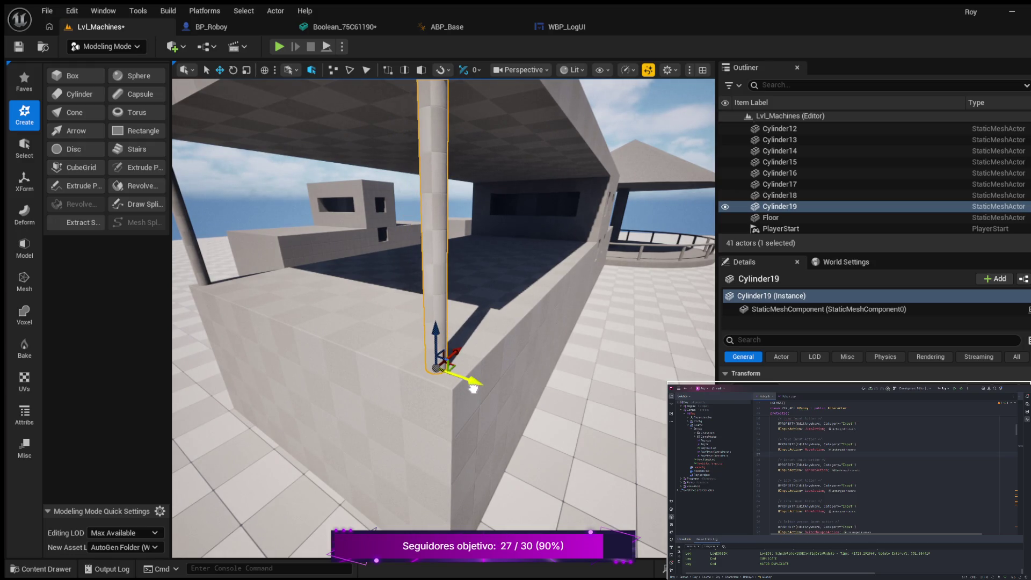
scroll(547, 397, down, 10)
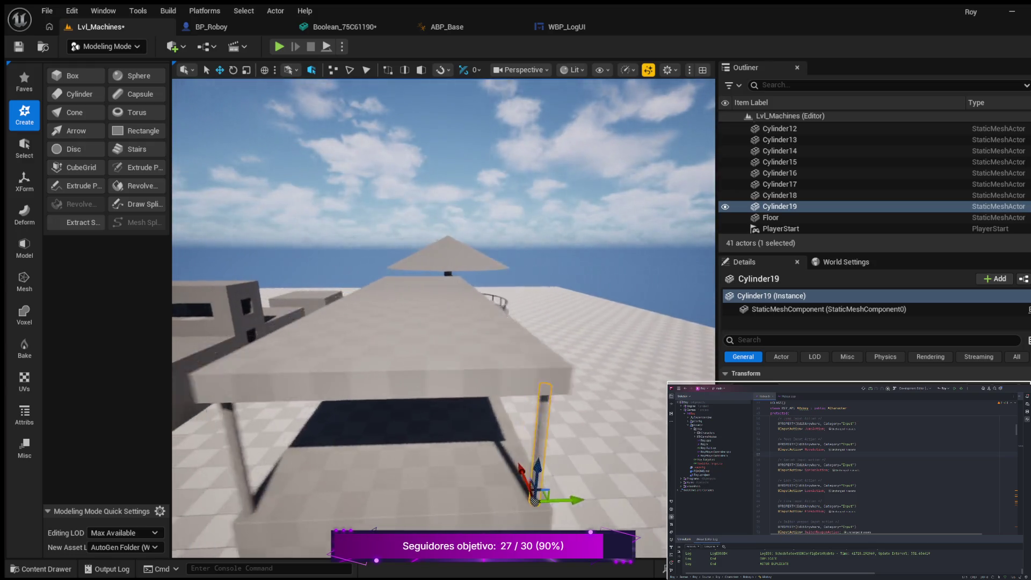
scroll(443, 317, down, 8)
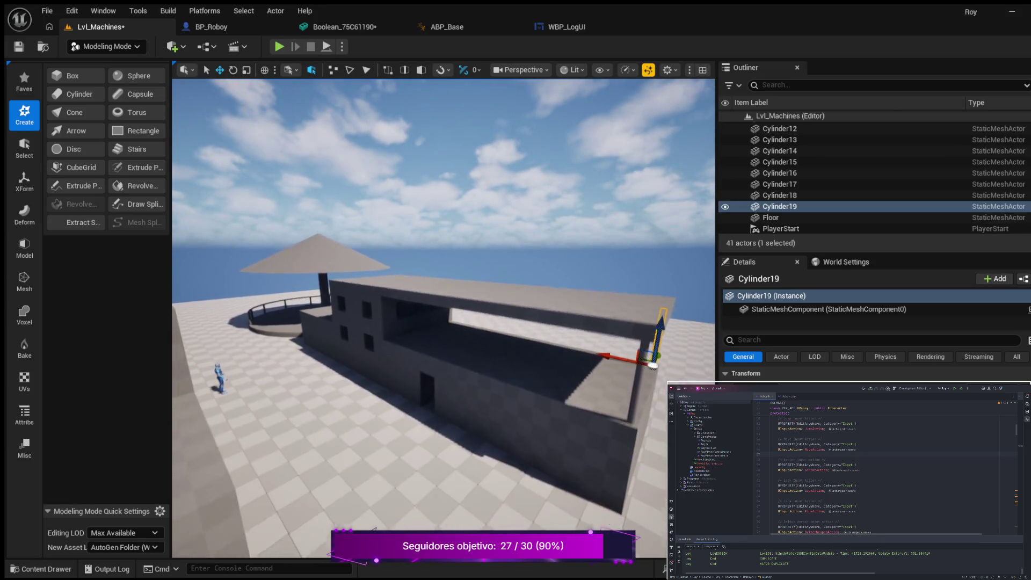
scroll(443, 316, up, 8)
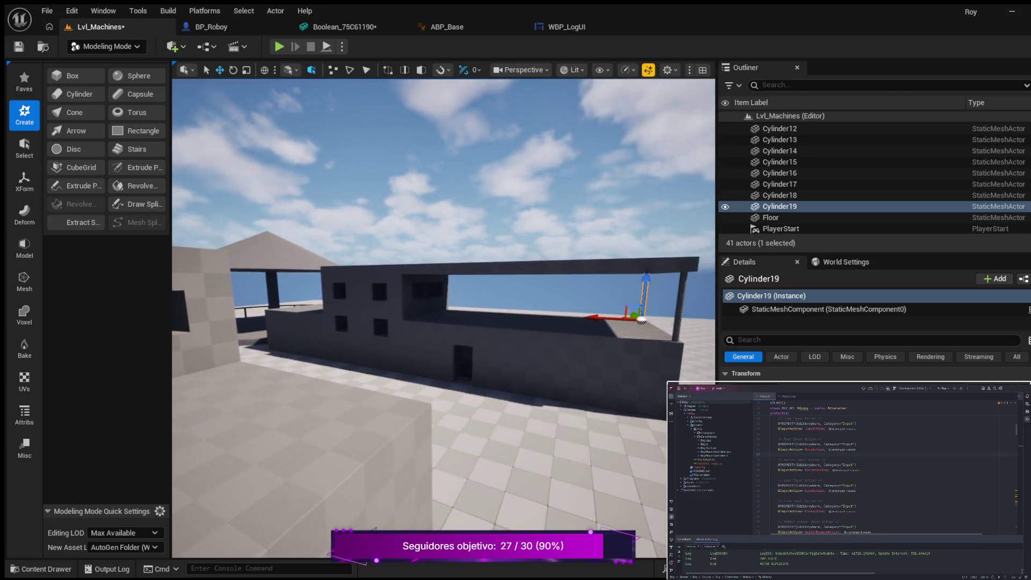
mouse_move(443, 317)
mouse_down()
mouse_move(333, 317)
mouse_move(470, 317)
mouse_move(430, 327)
mouse_move(430, 381)
mouse_move(549, 397)
mouse_up()
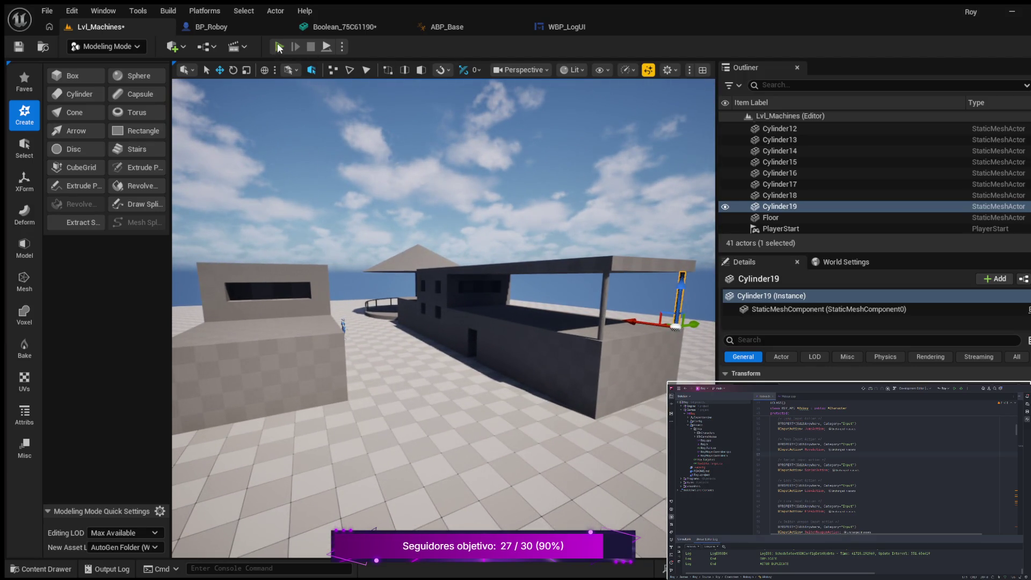
Start Play In Editor and walk, crouch, stand and sprint the mannequin toward the doorway wall
click(279, 47)
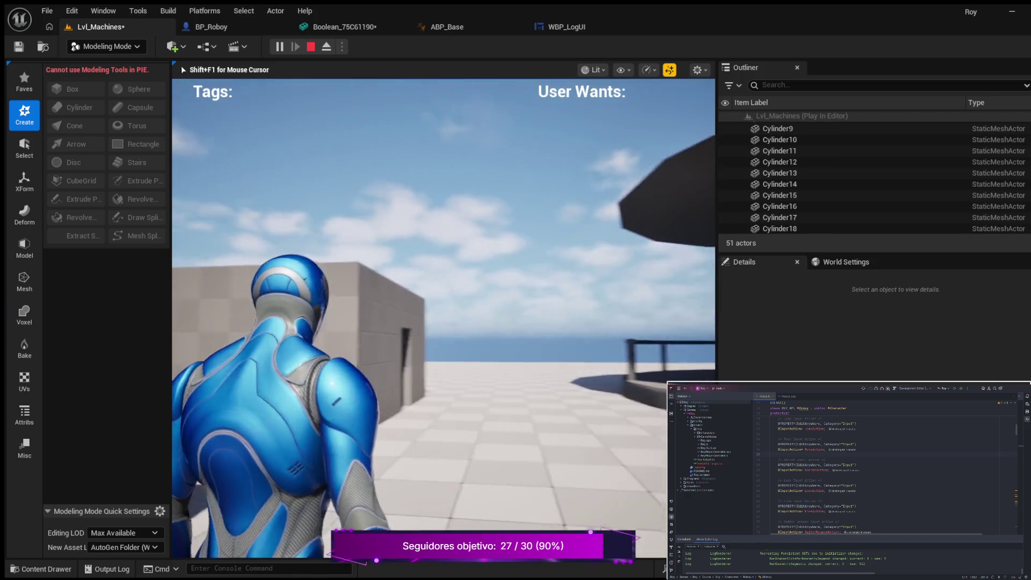
key(w)
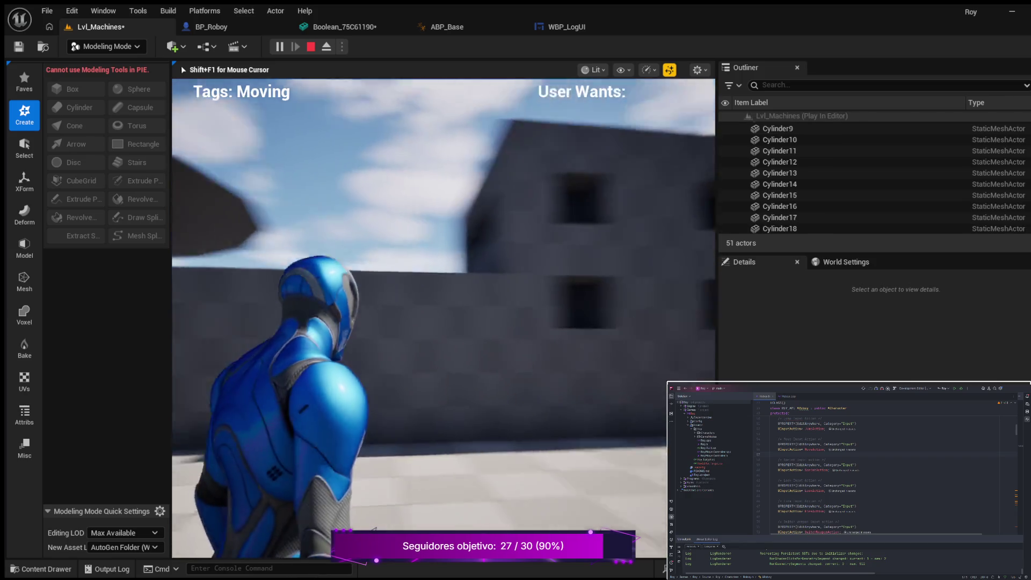
mouse_move(443, 318)
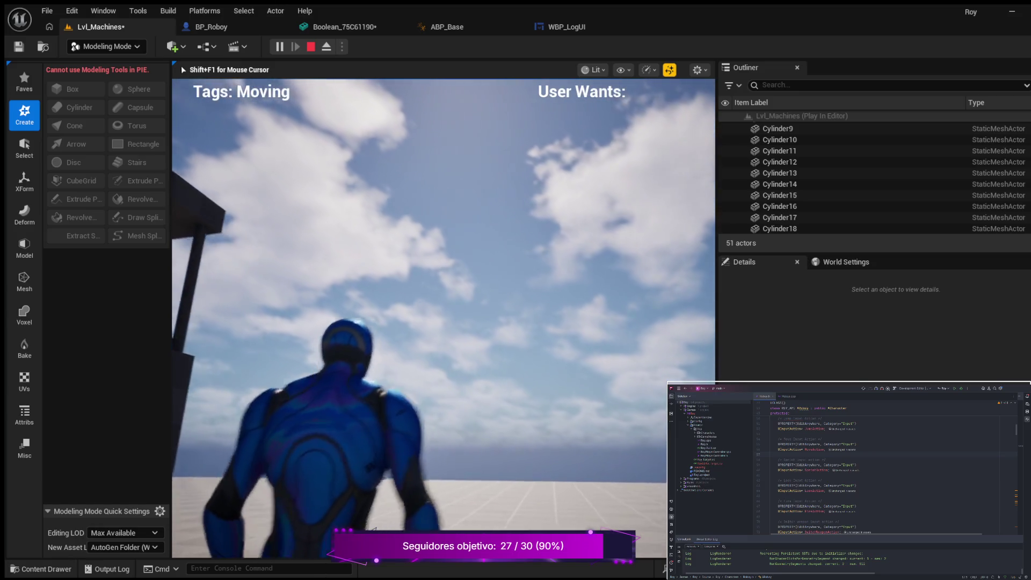
key(c)
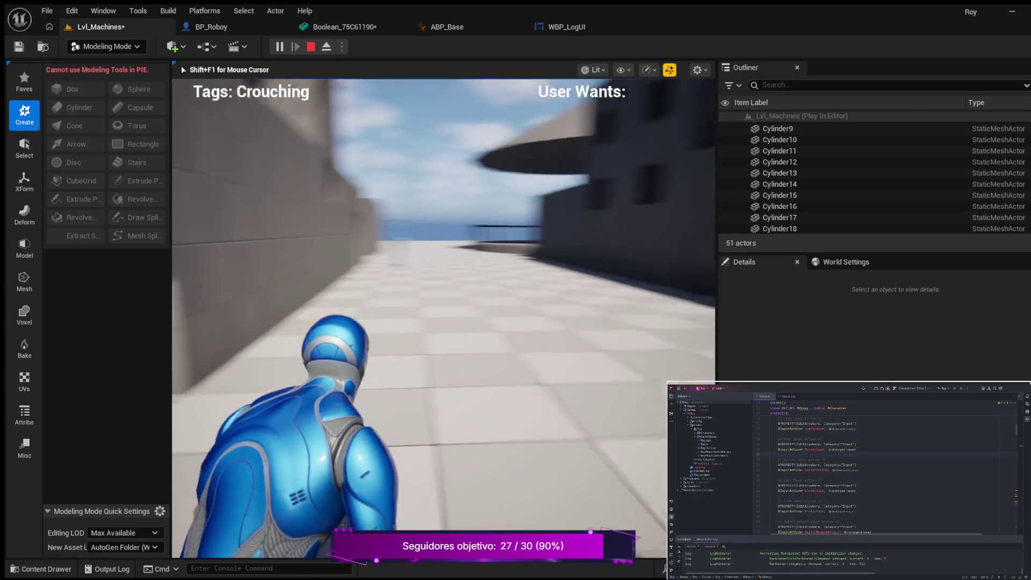
key(c)
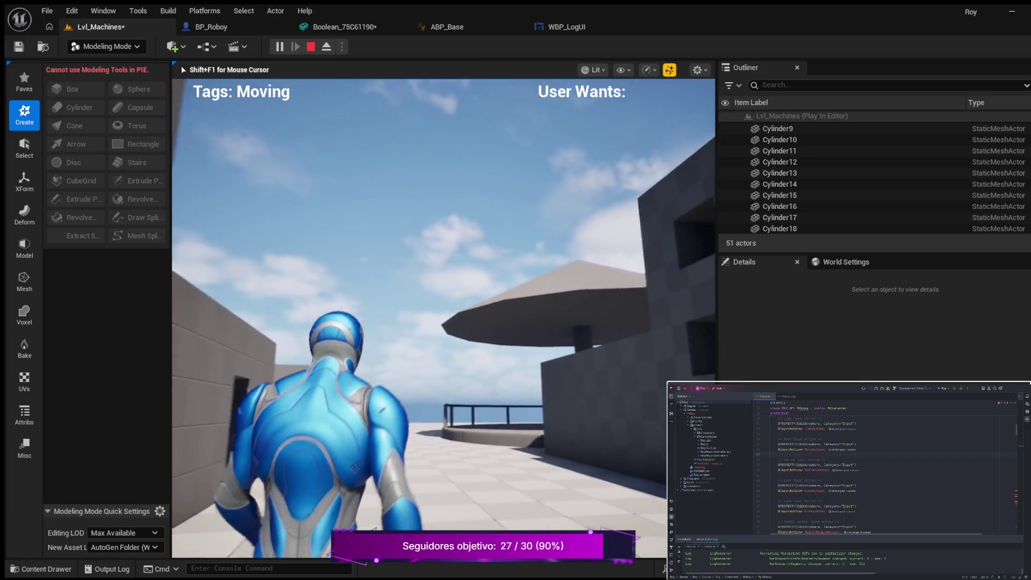
key(shift)
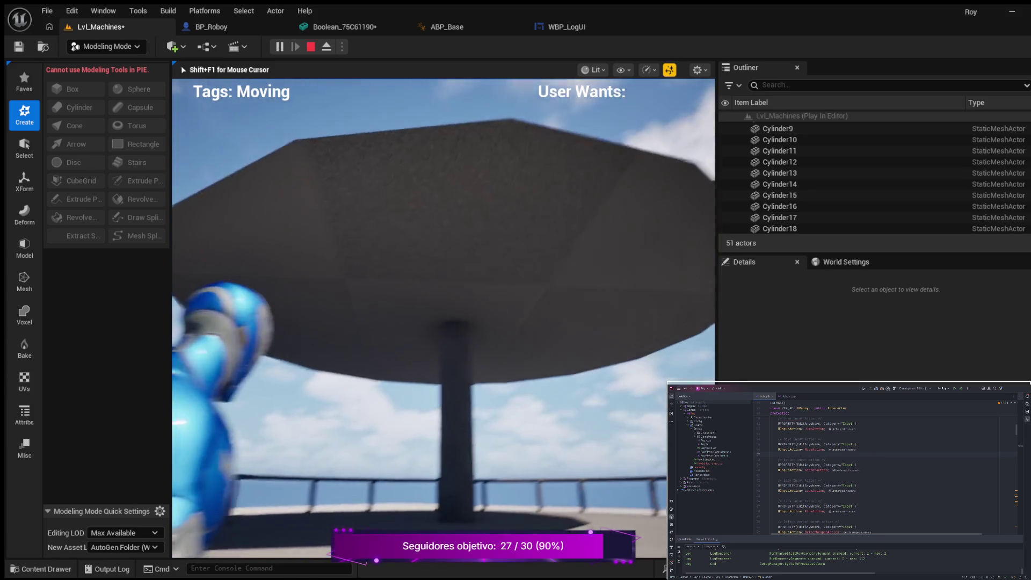
key(c)
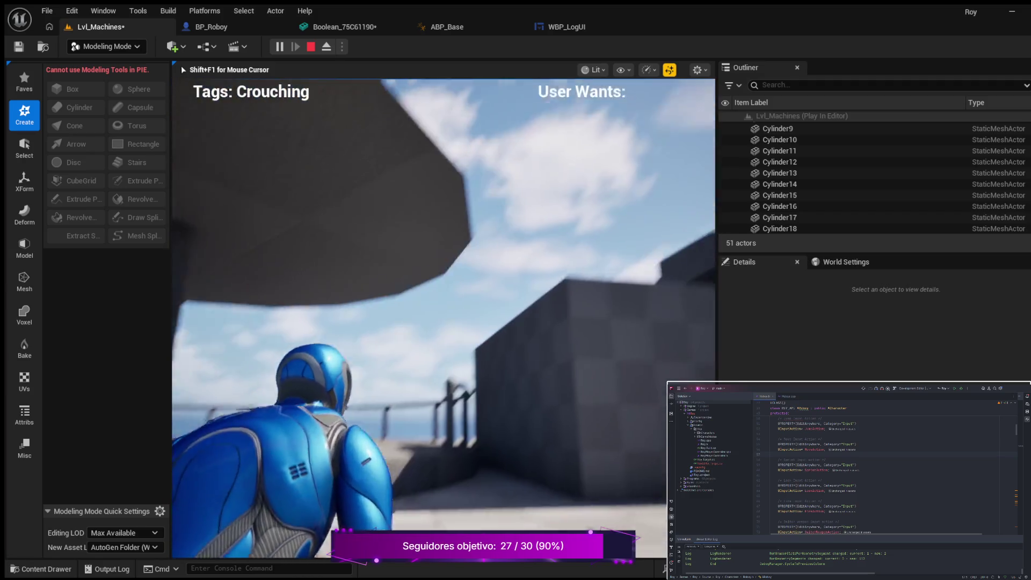
key(w)
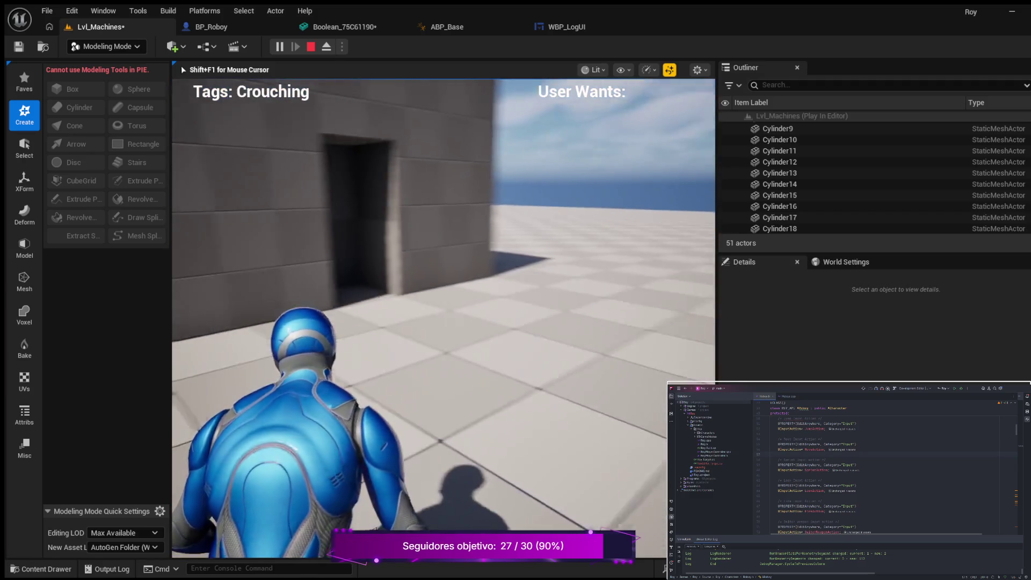
key(w)
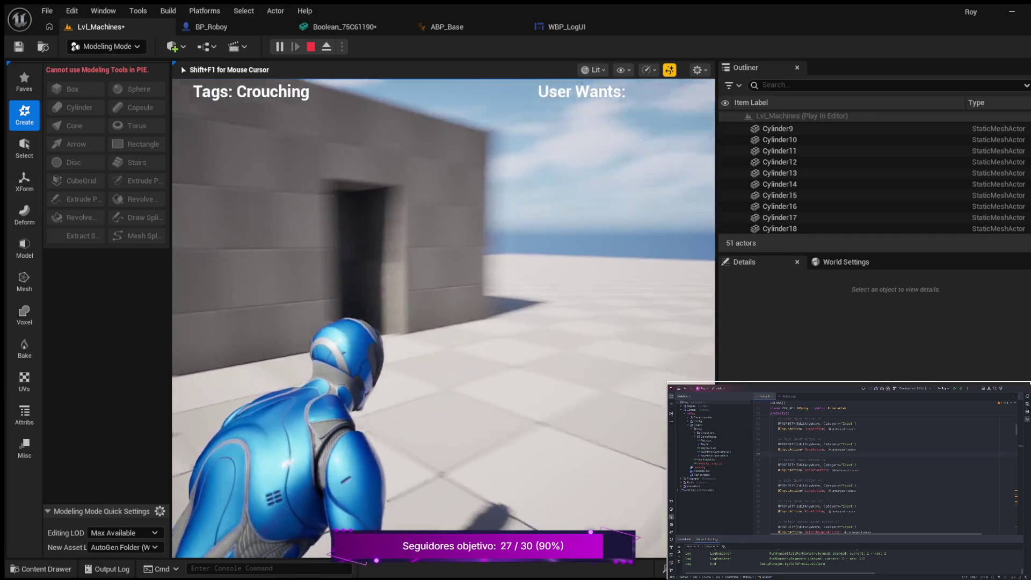
key(w)
key(shift)
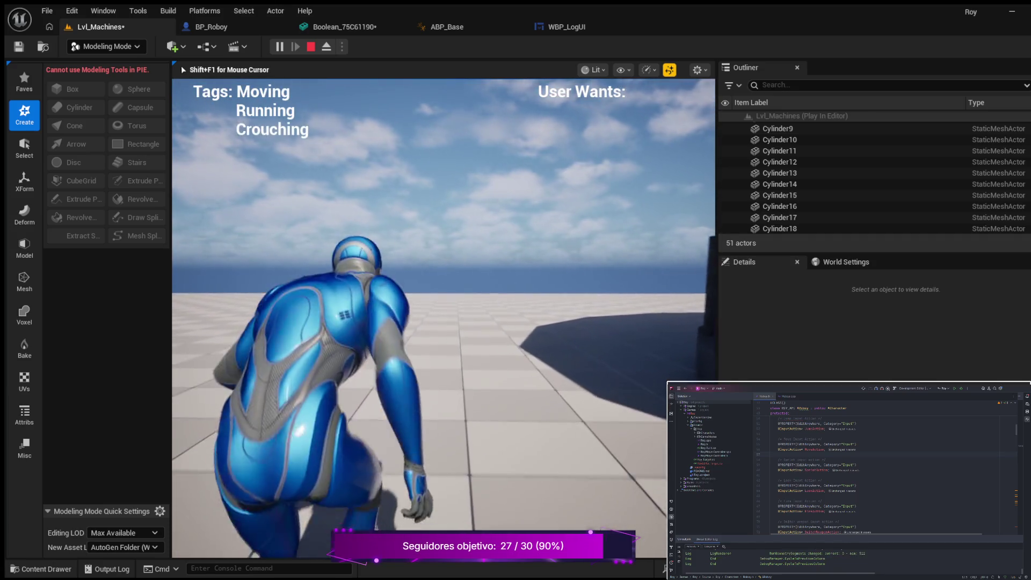
key(w)
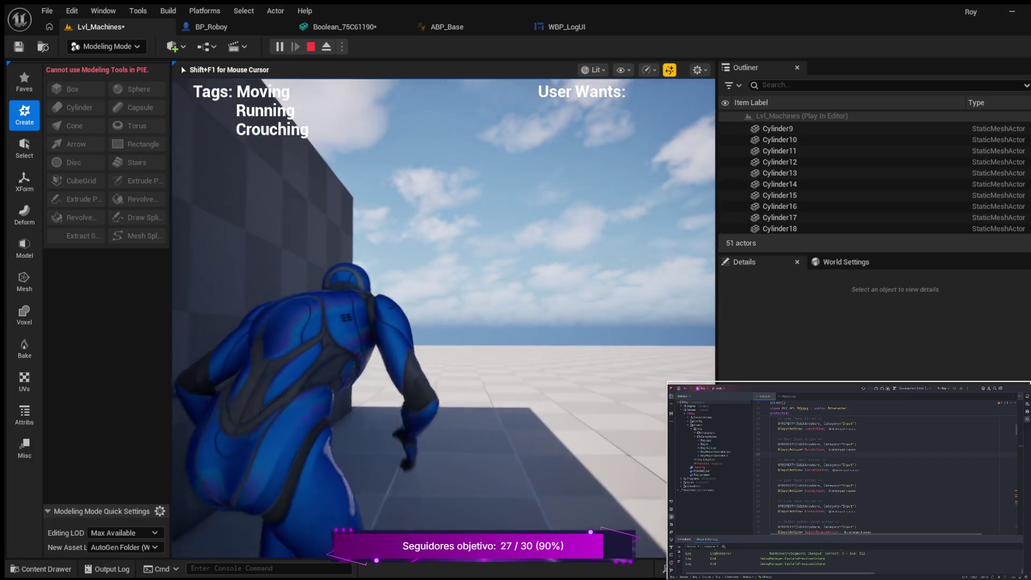
key(c)
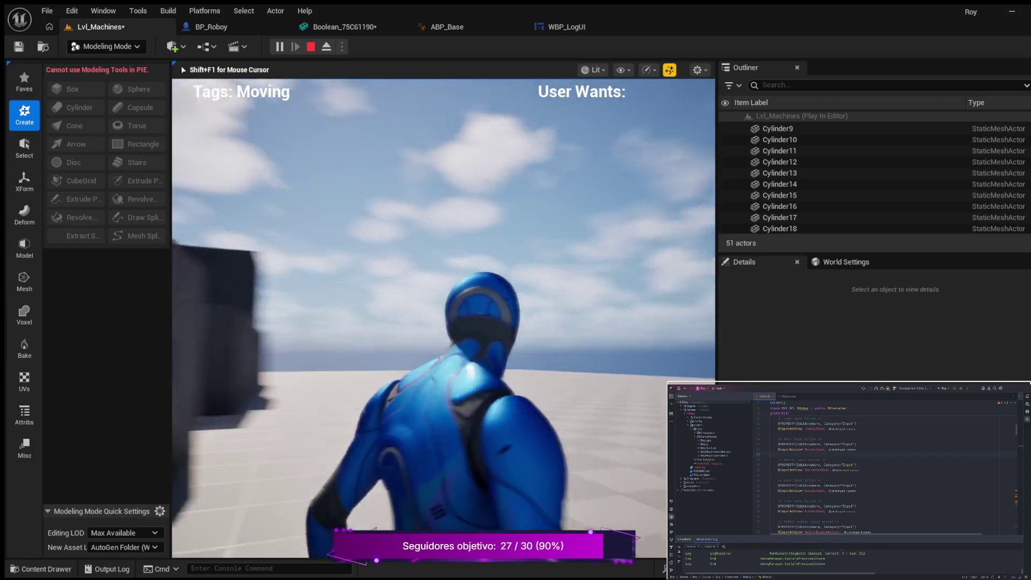
Run the mannequin past the cone-roofed structure, checkered wall and along the grey building
key(w)
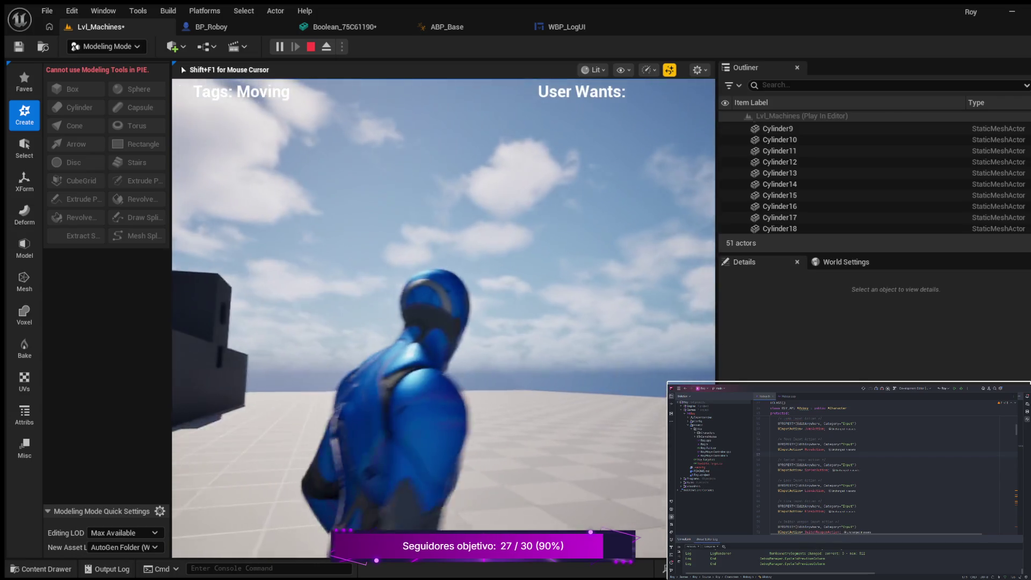
key(w)
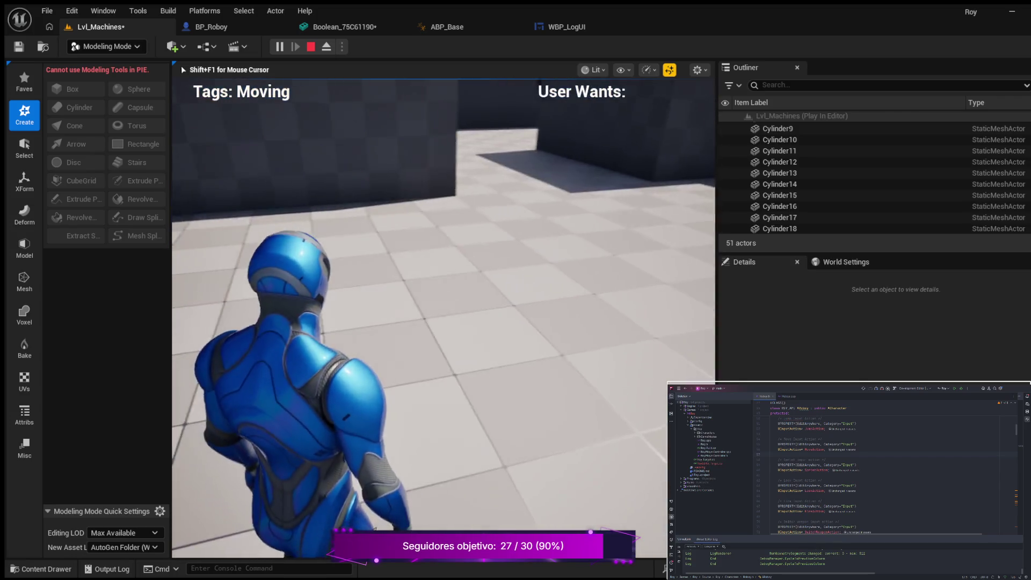
key(w)
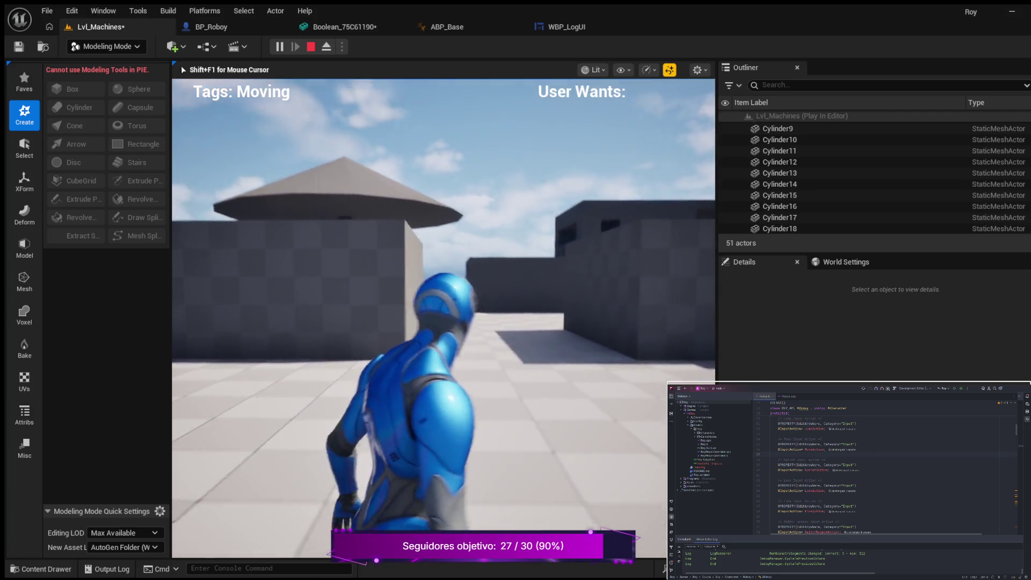
key(w)
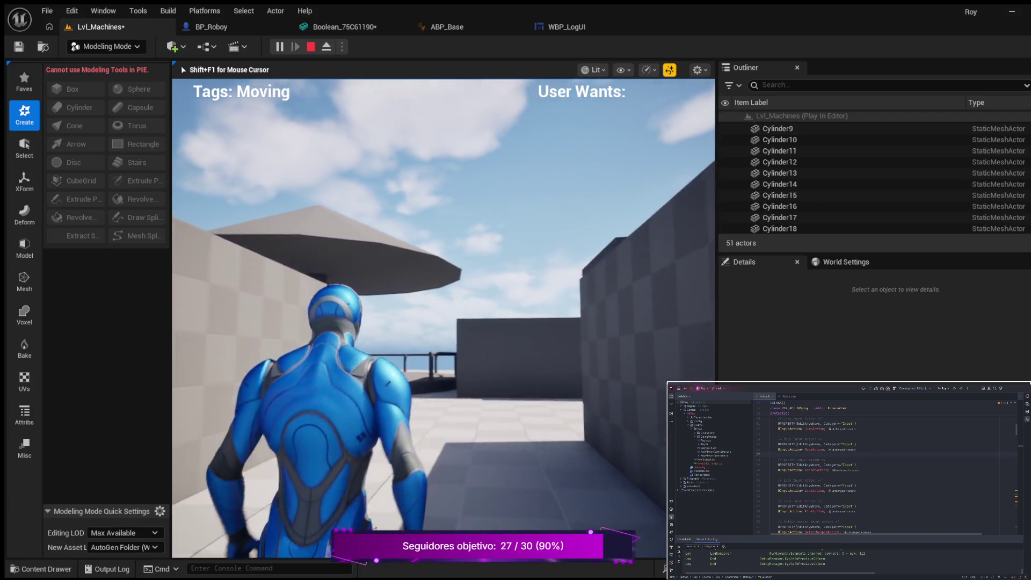
key(w)
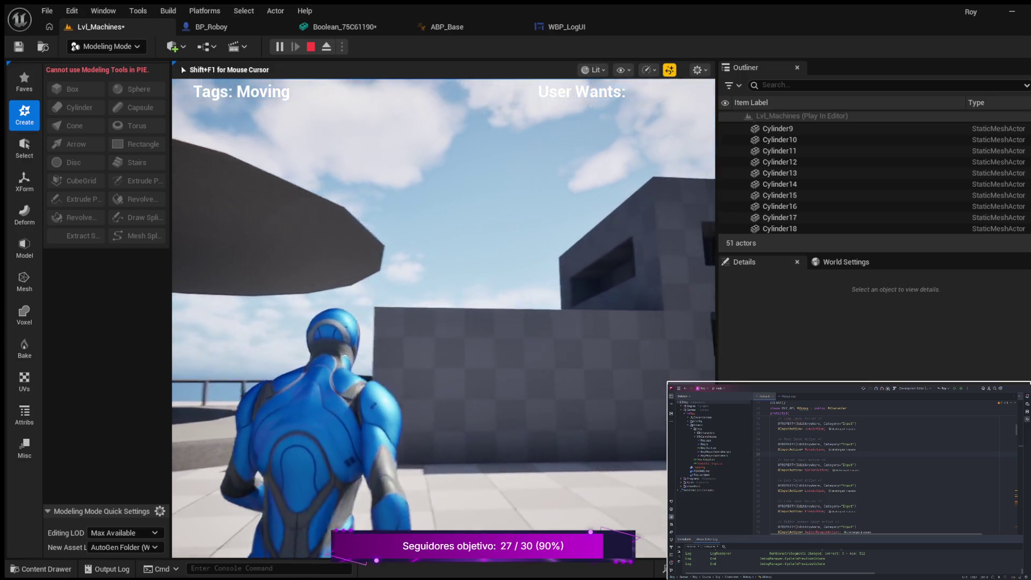
key(w)
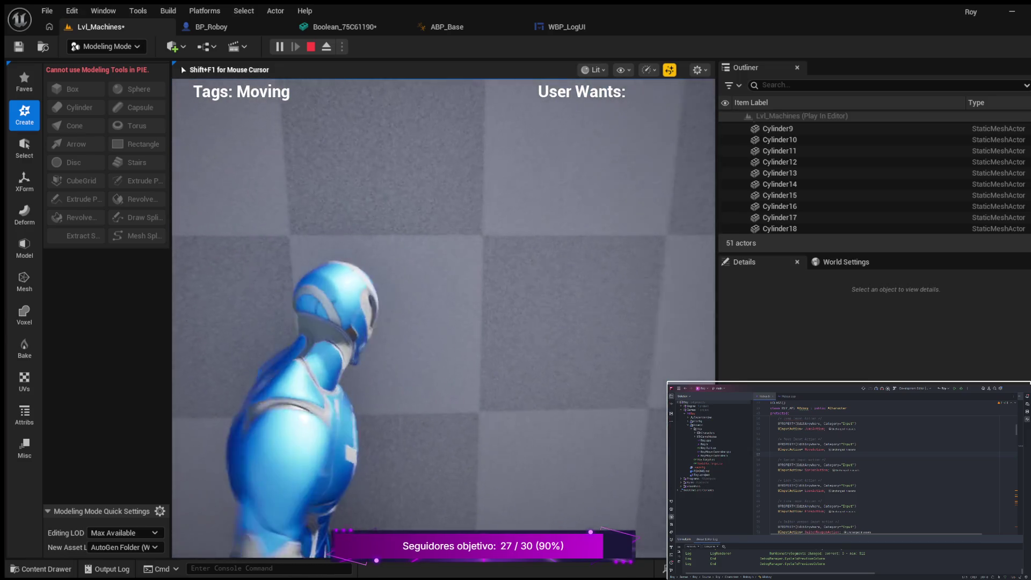
key(w)
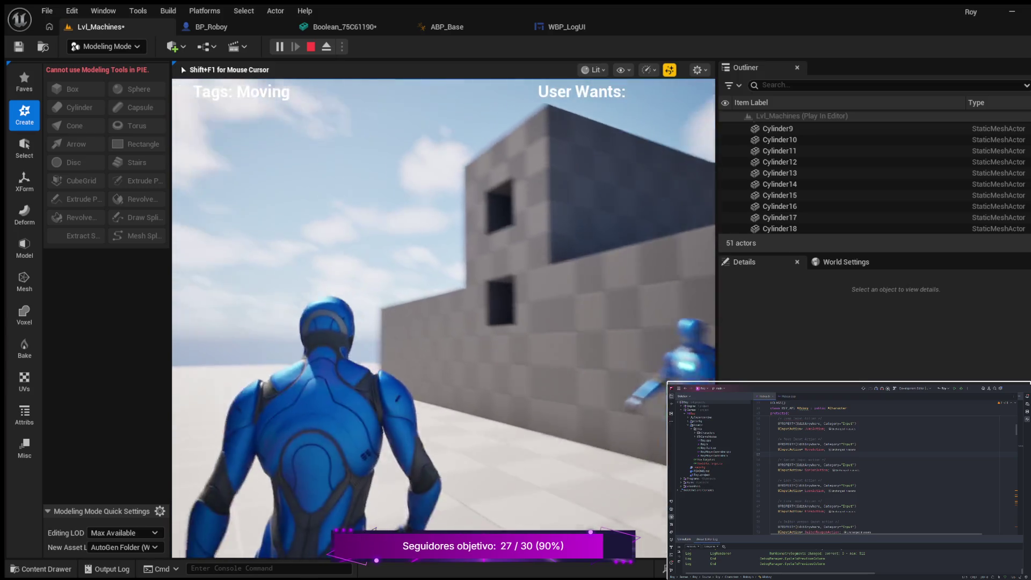
key(w)
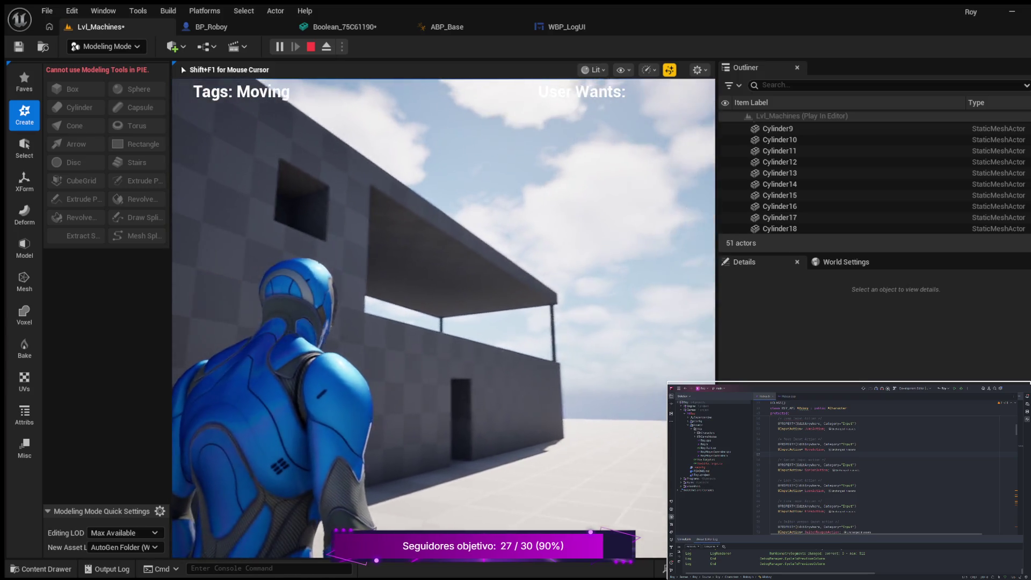
key(w)
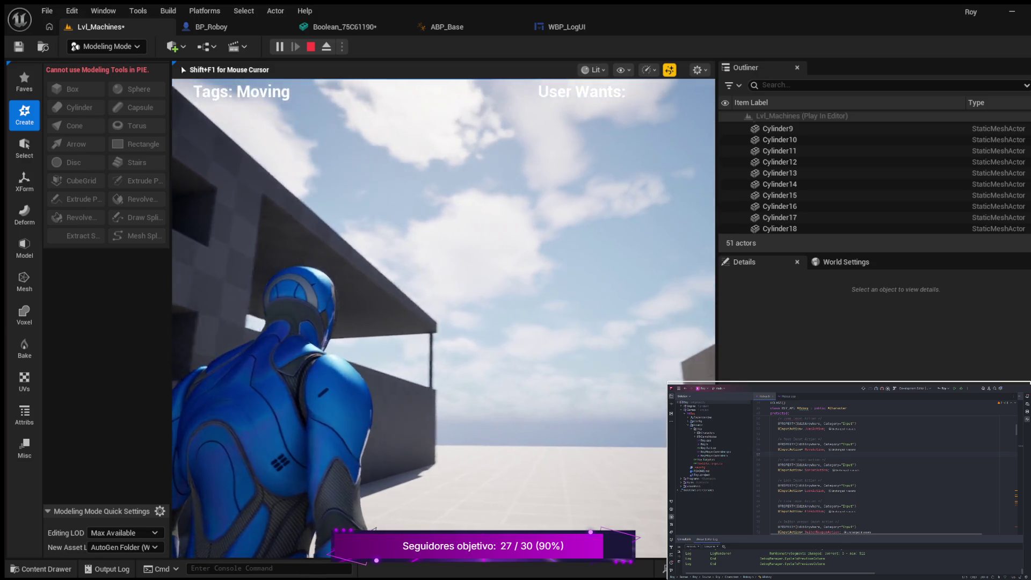
key(w)
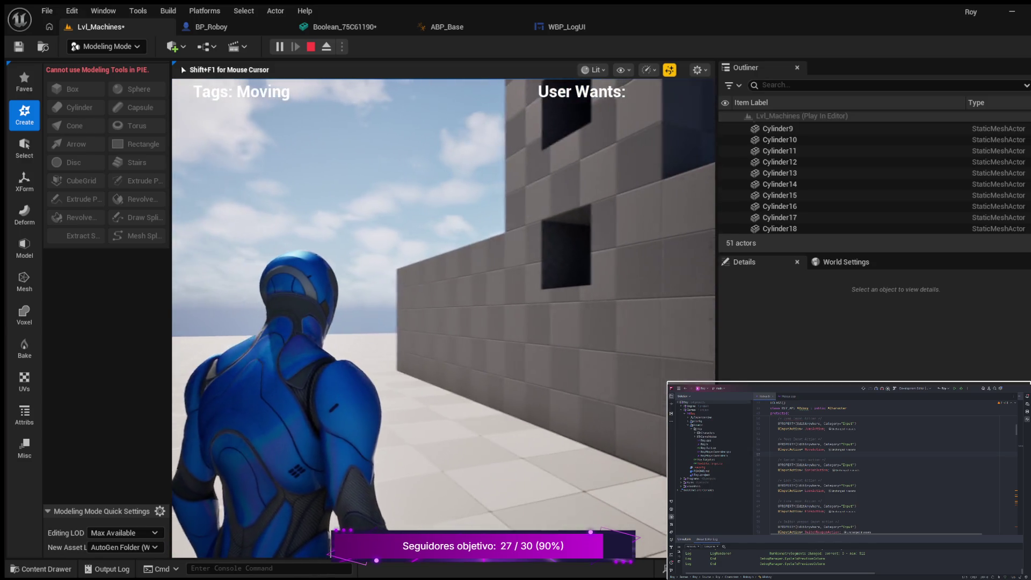
key(w)
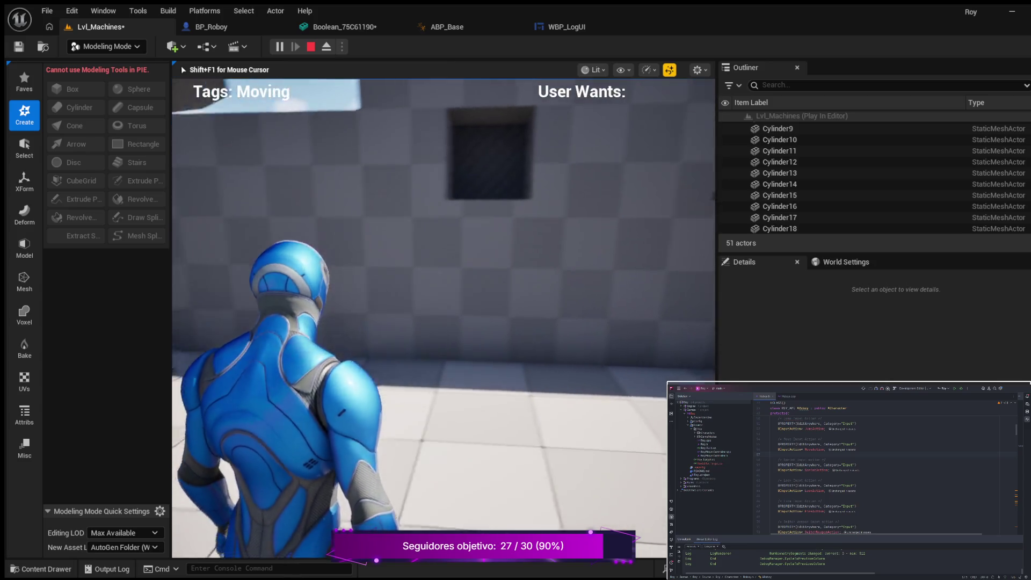
key(w)
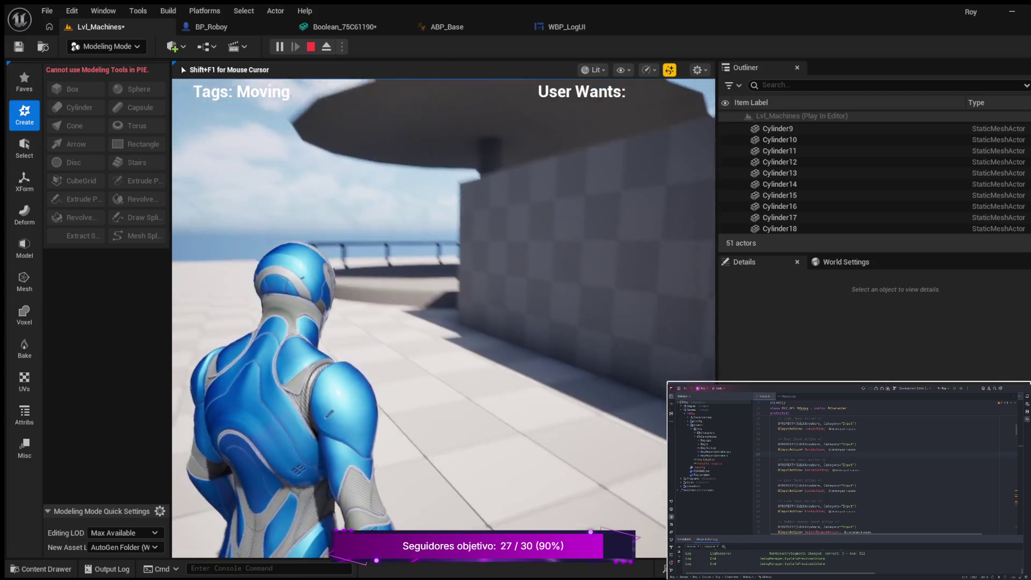
key(w)
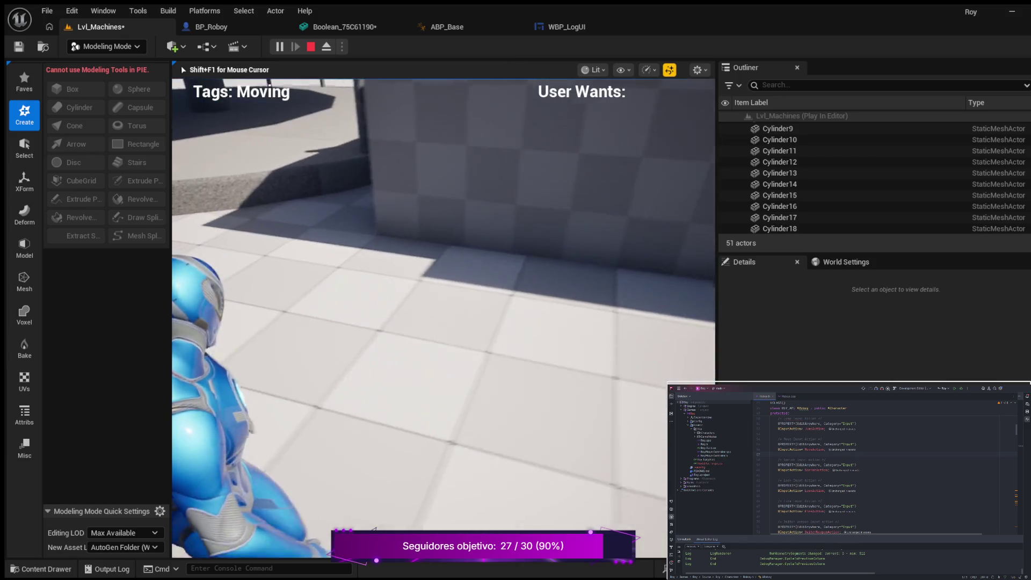
key(w)
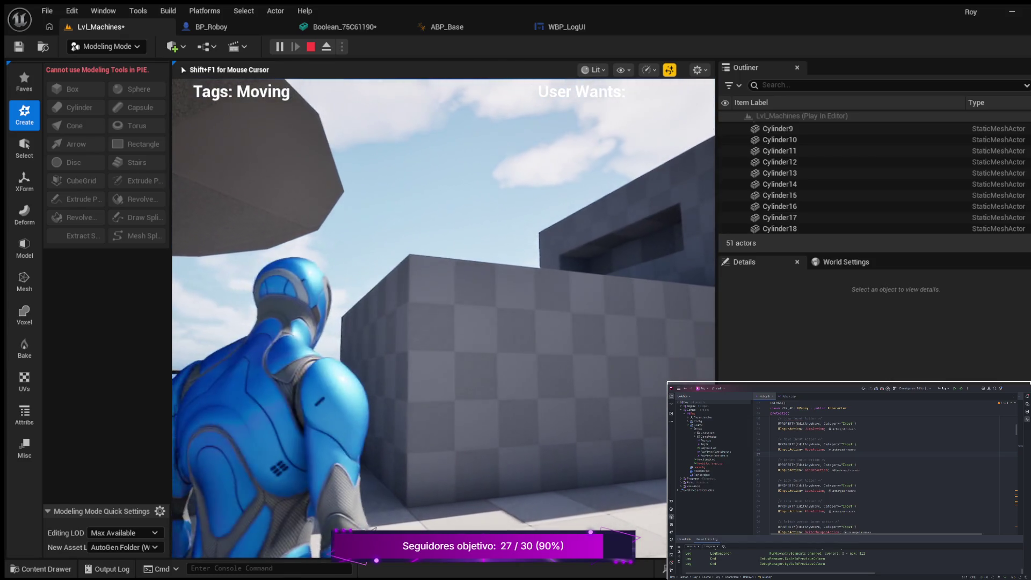
key(w)
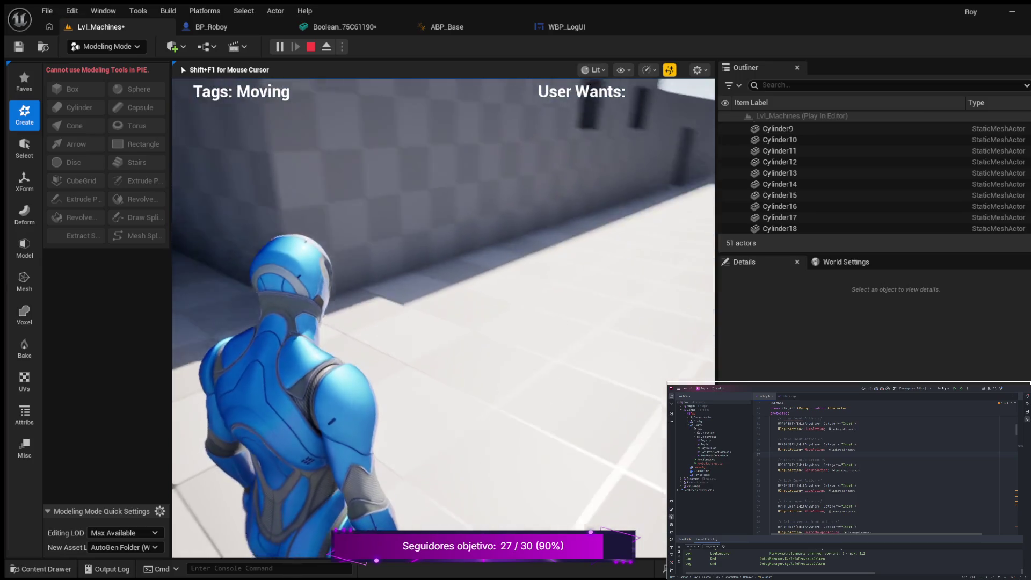
key(w)
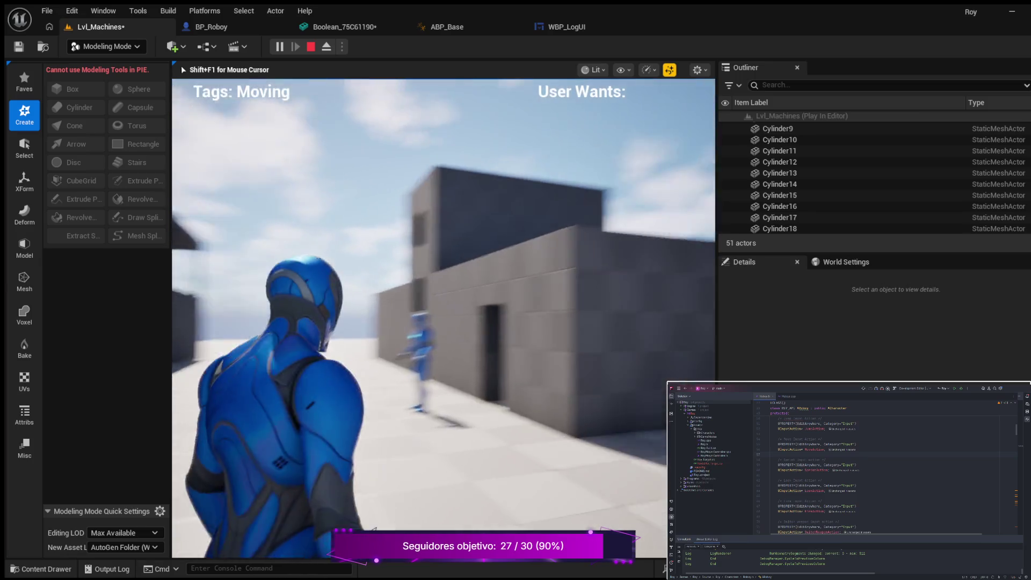
key(w)
key(w)
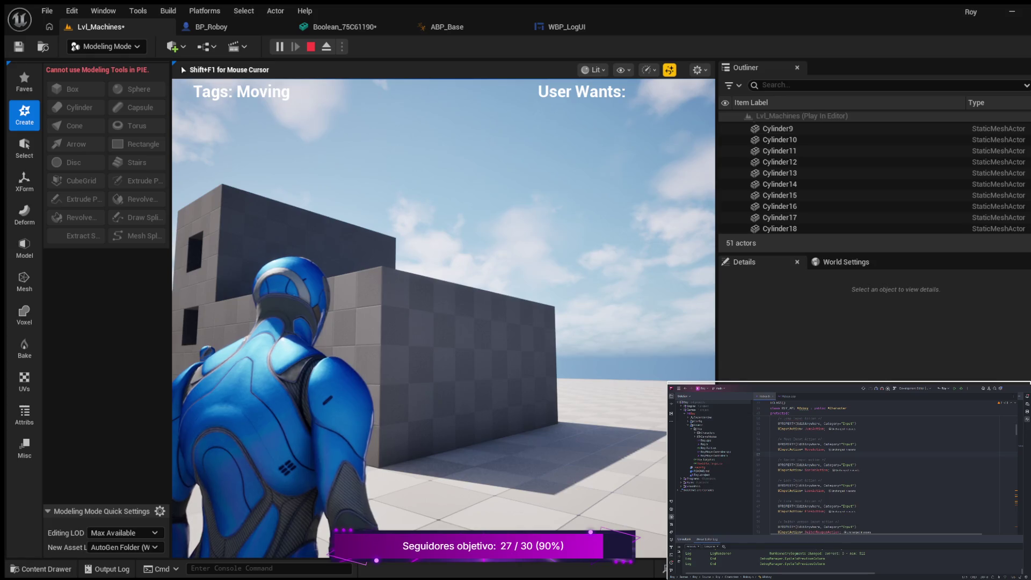
key(w)
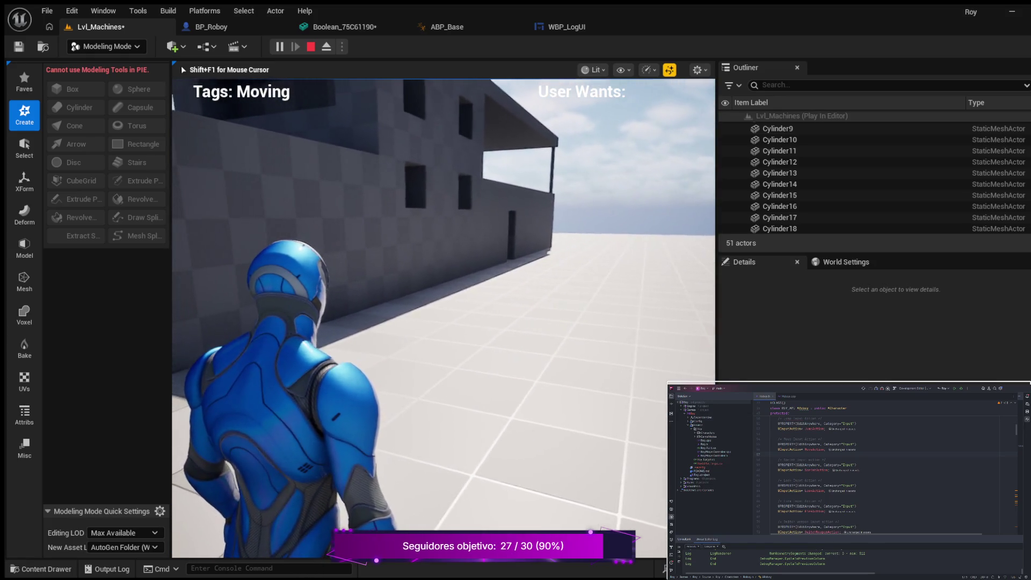
Crouch-walk under the overhanging platform and into the alley, then end the play session
key(c)
key(w)
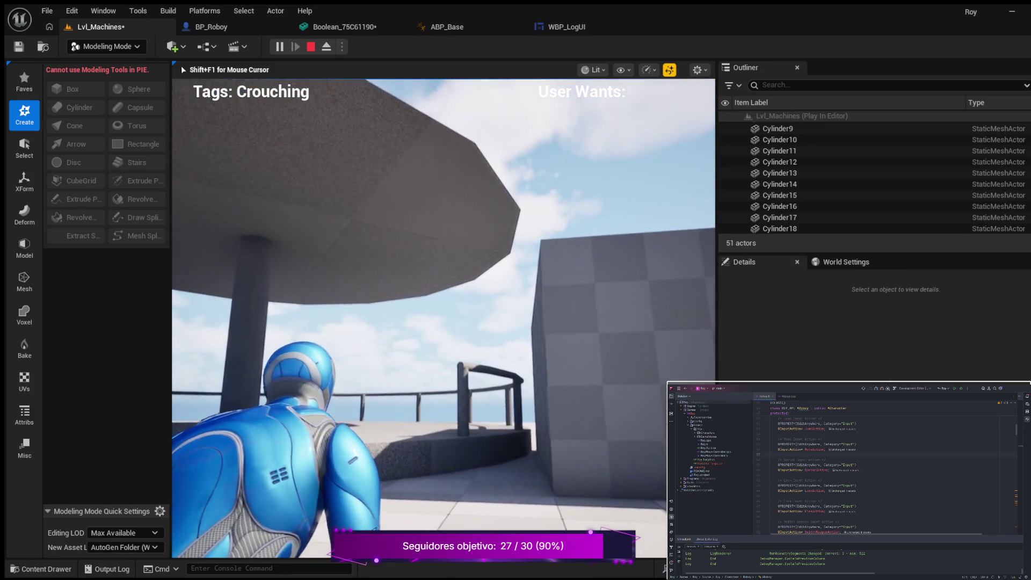
key(w)
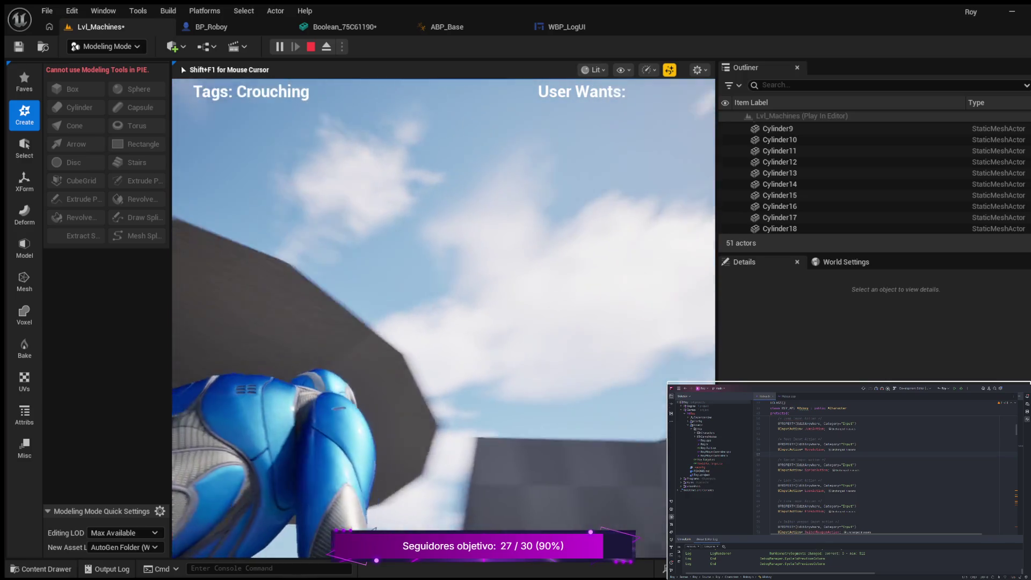
key(w)
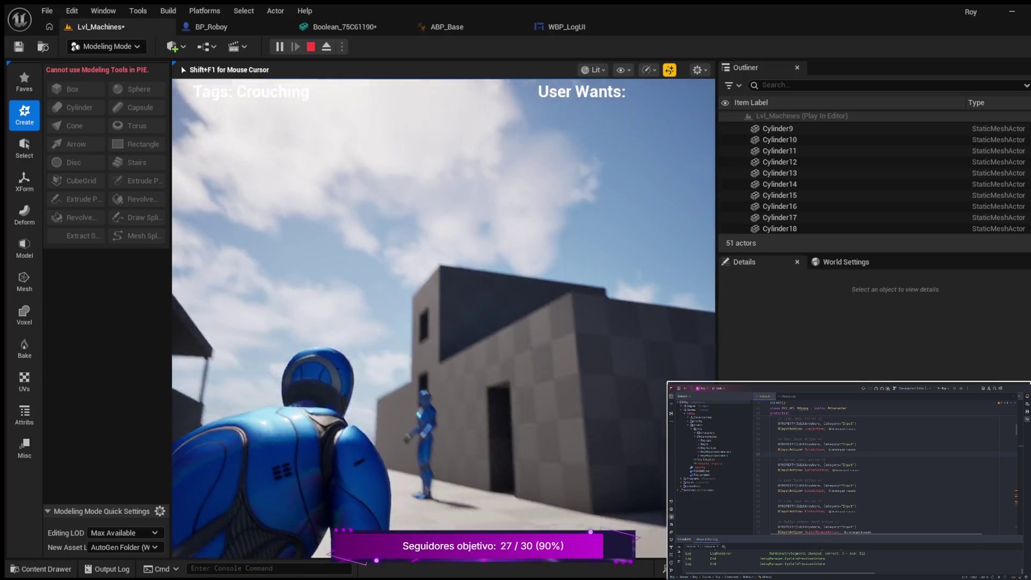
key(w)
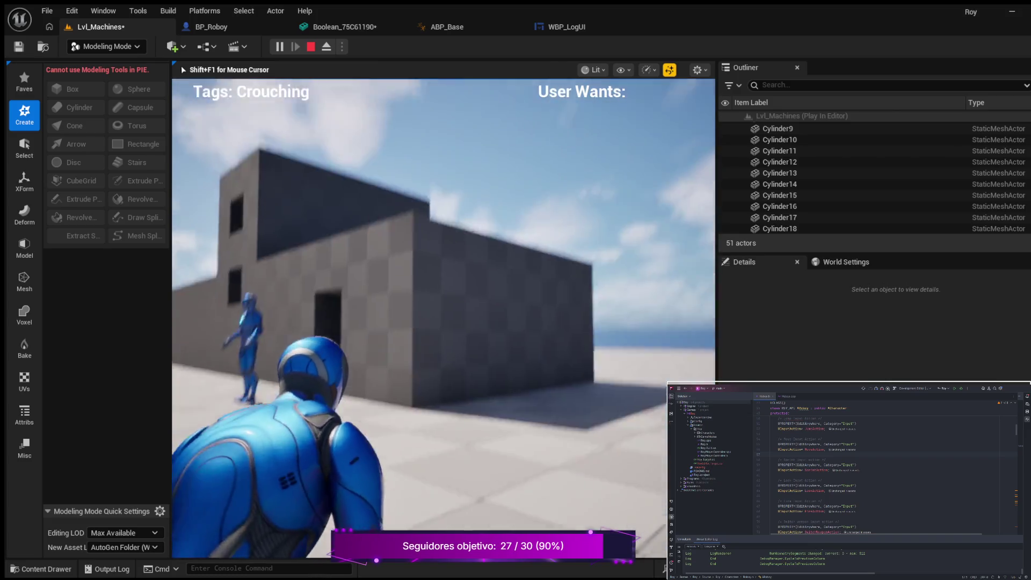
key(w)
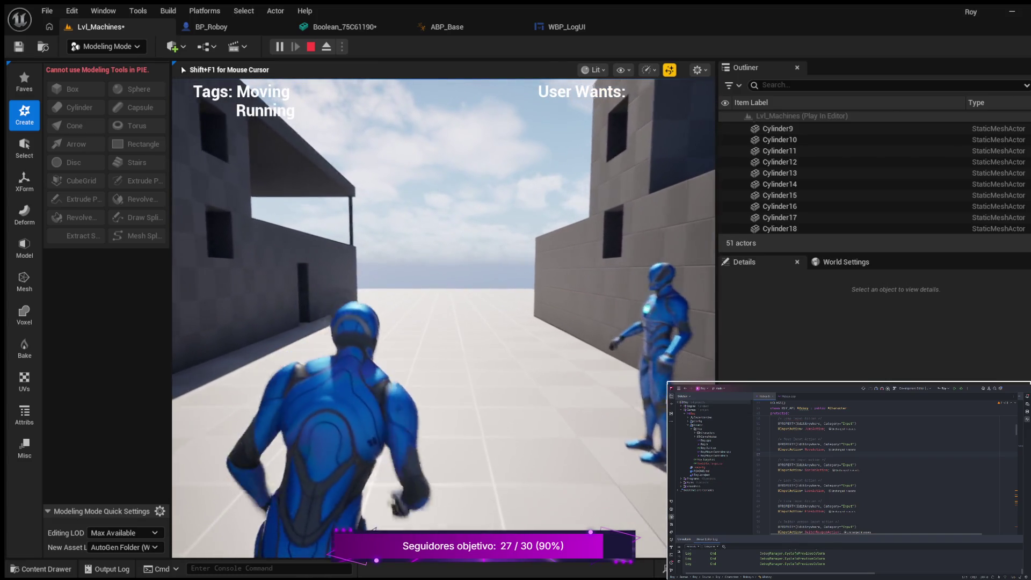
key(c)
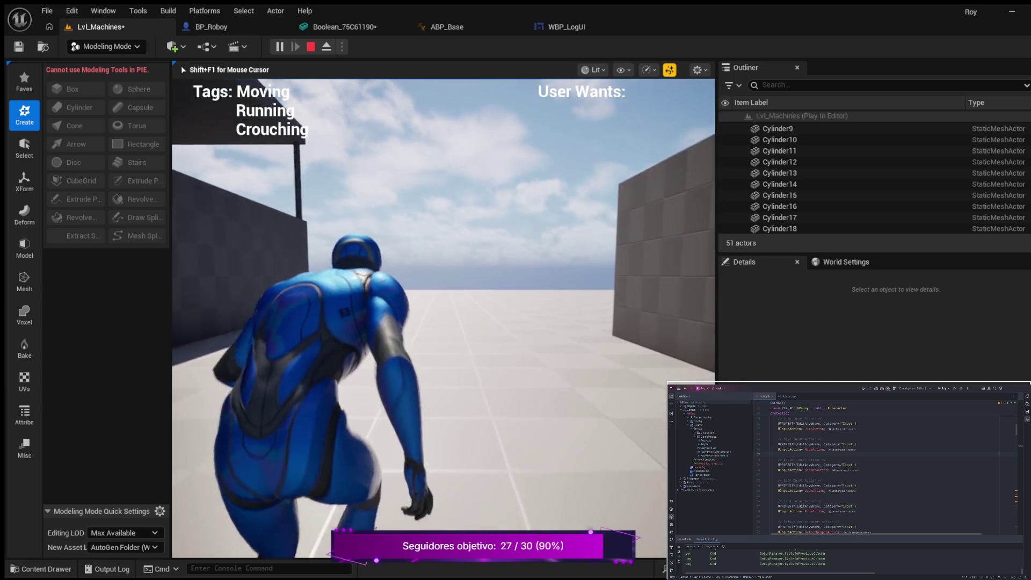
key(w)
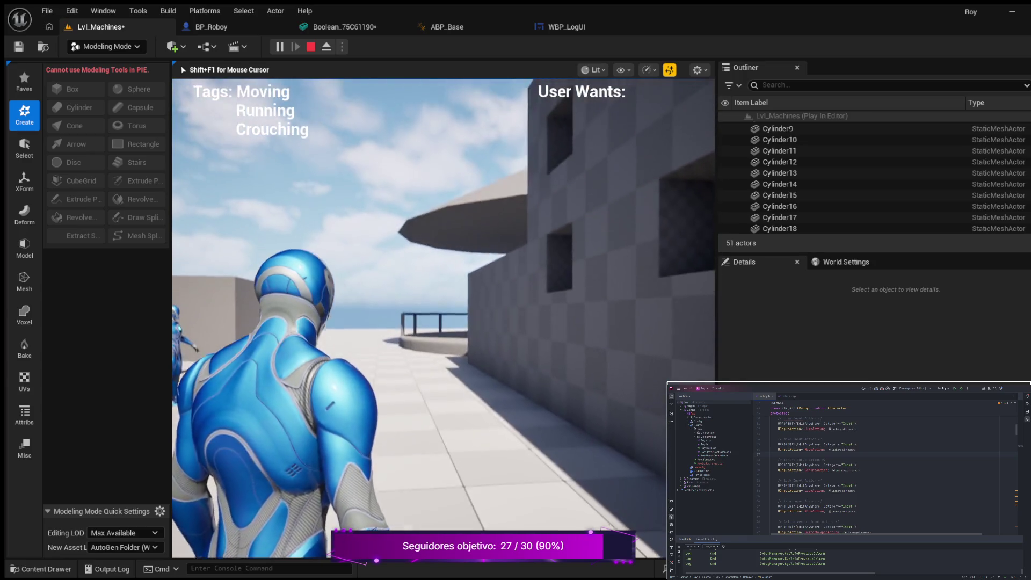
key(c)
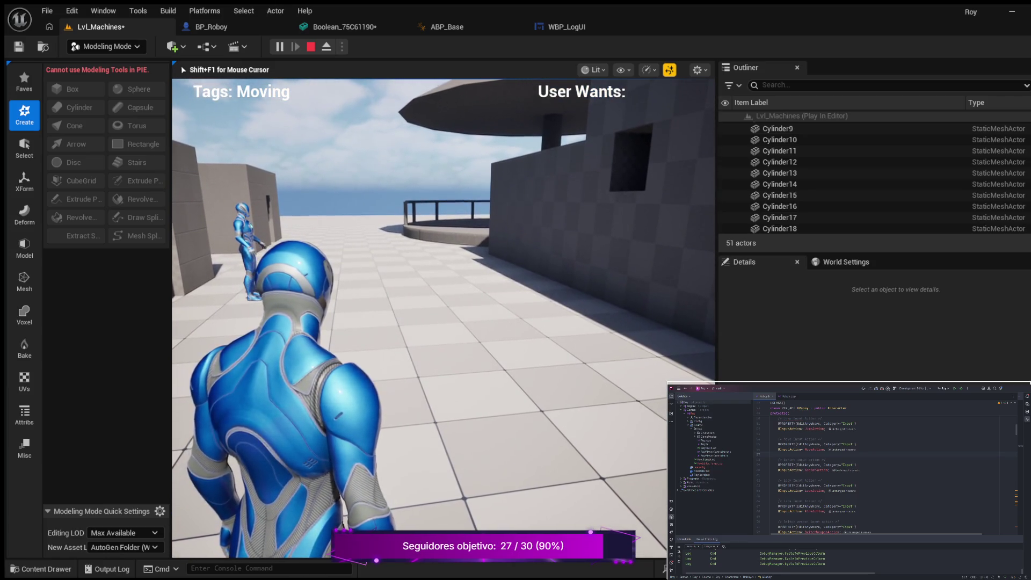
key(Escape)
mouse_move(331, 340)
mouse_down()
mouse_move(331, 381)
mouse_move(317, 328)
mouse_move(317, 343)
mouse_up()
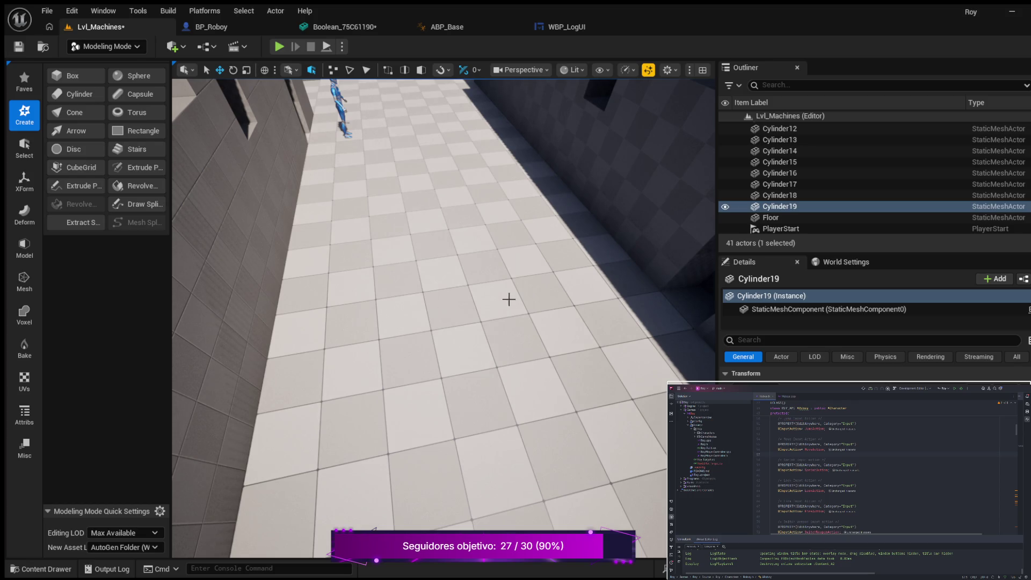
mouse_move(579, 279)
mouse_down()
mouse_move(435, 293)
mouse_move(434, 343)
mouse_move(478, 344)
mouse_move(475, 365)
mouse_move(467, 376)
mouse_move(413, 376)
mouse_move(701, 303)
mouse_move(614, 261)
mouse_up()
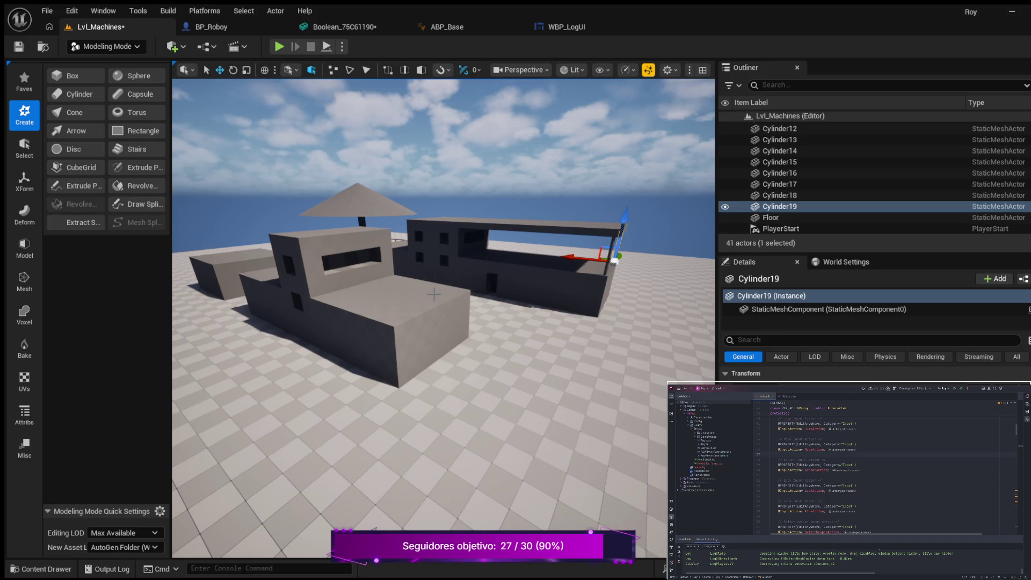
drag(474, 319, 523, 315)
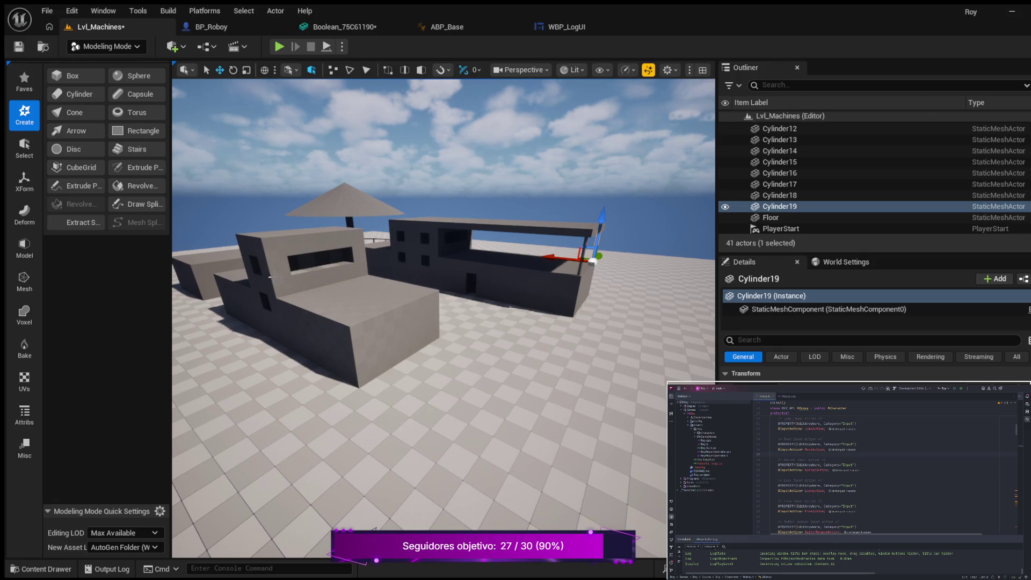
click(337, 258)
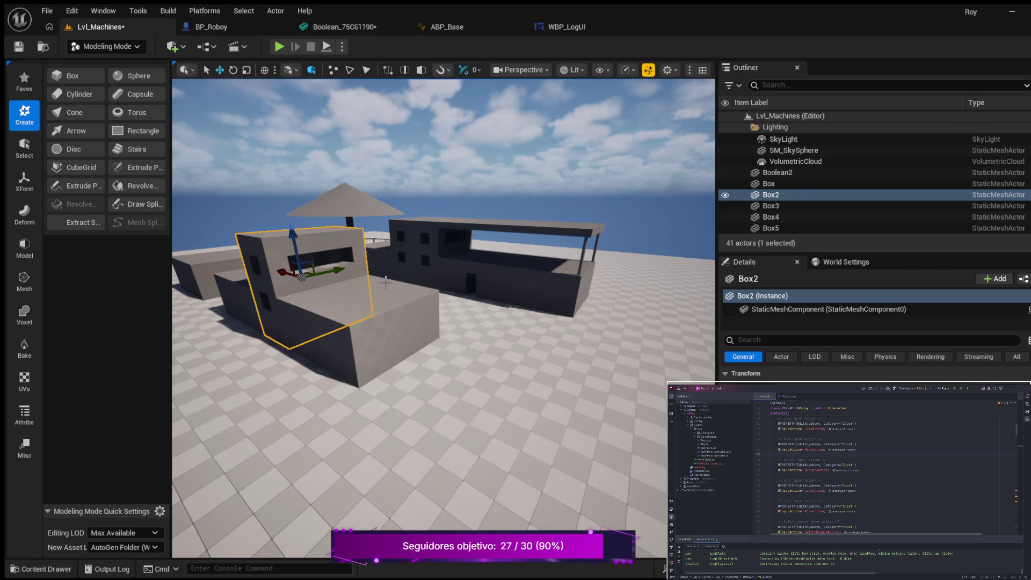
Duplicate wall blocks Box6 and Box5 and drag the copies to the building's far end
click(389, 257)
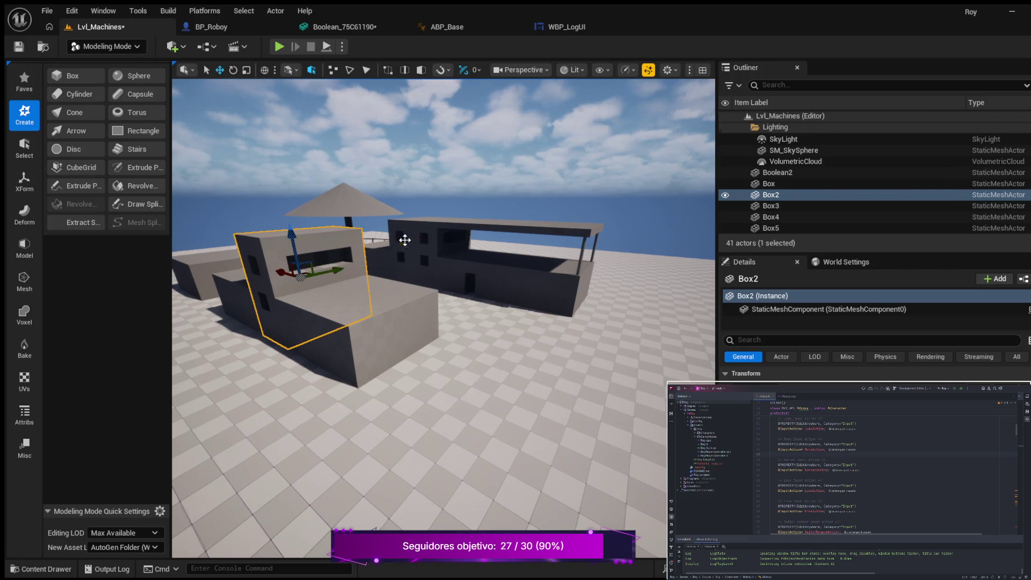
scroll(414, 265, up, 4)
scroll(443, 319, down, 5)
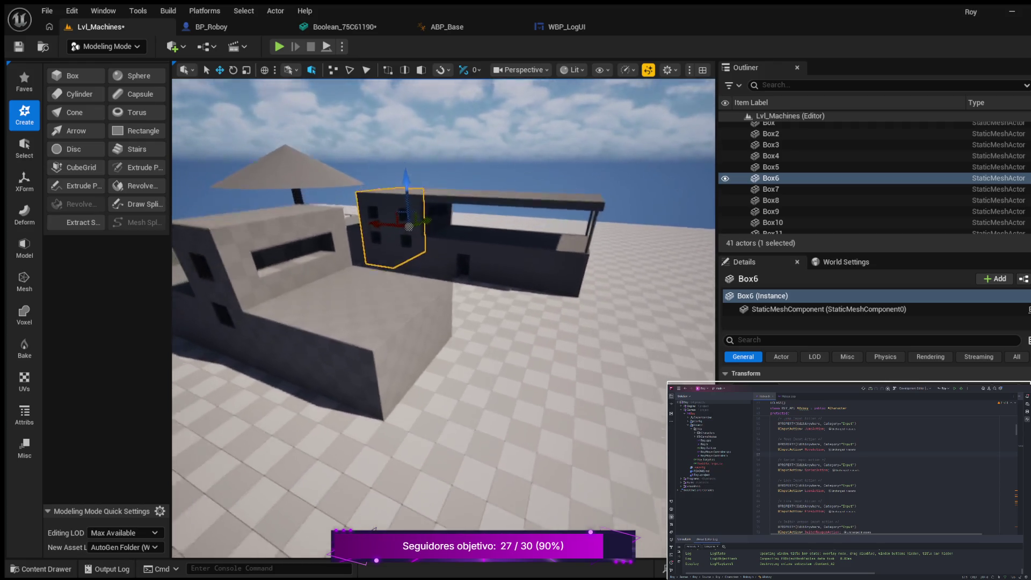
scroll(460, 246, up, 5)
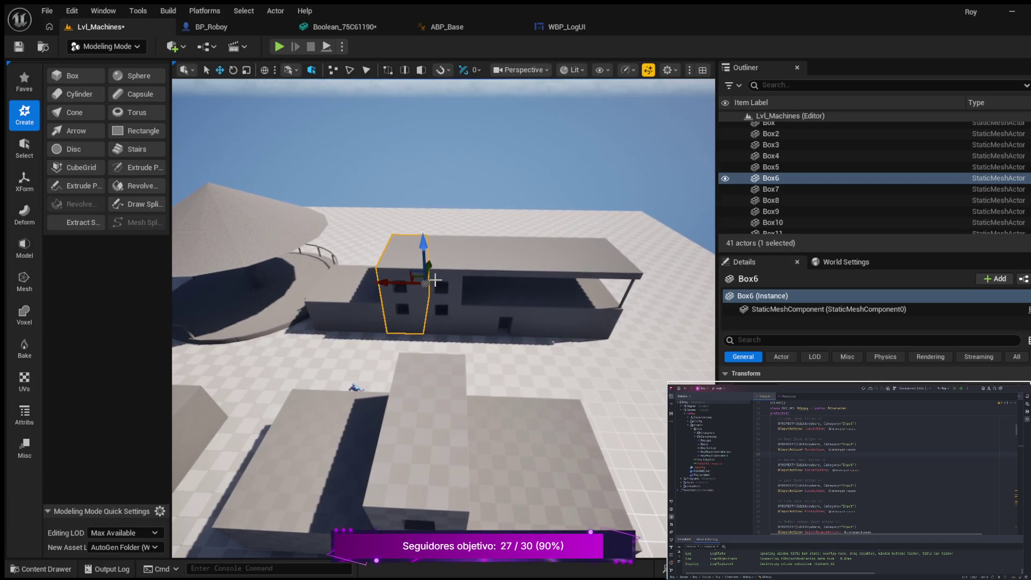
ctrl+click(446, 295)
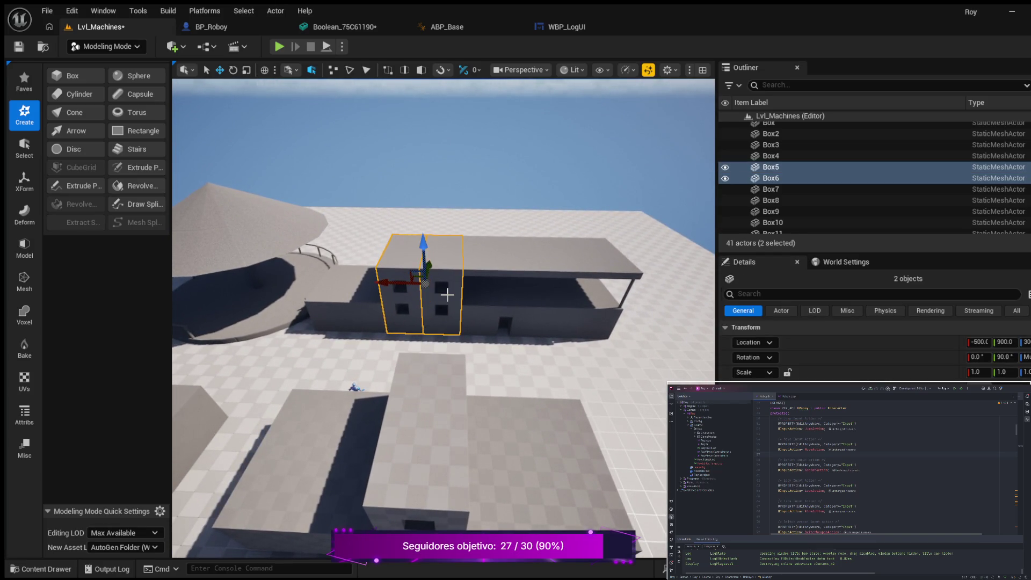
key(ctrl+d)
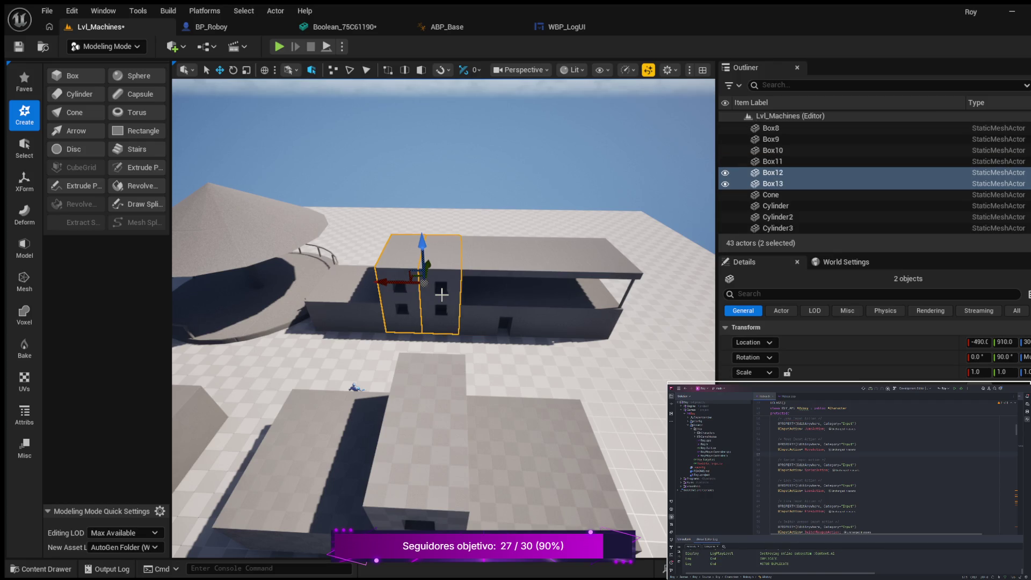
drag(380, 285, 620, 287)
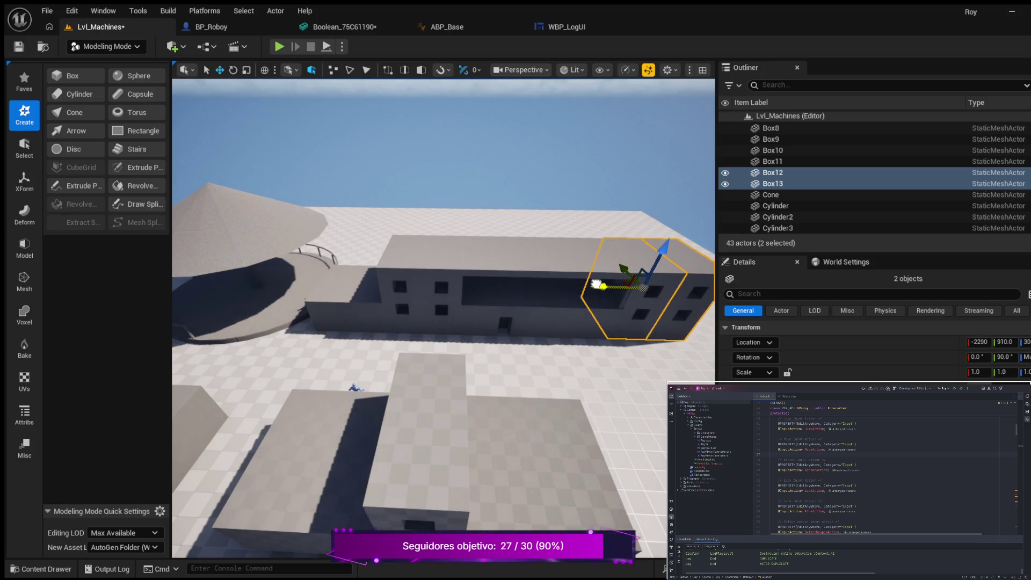
Slide the copied blocks Box12 and Box13 along X to about -2770
mouse_move(597, 284)
mouse_down()
mouse_move(547, 327)
mouse_move(537, 263)
mouse_move(516, 285)
mouse_move(596, 343)
mouse_up()
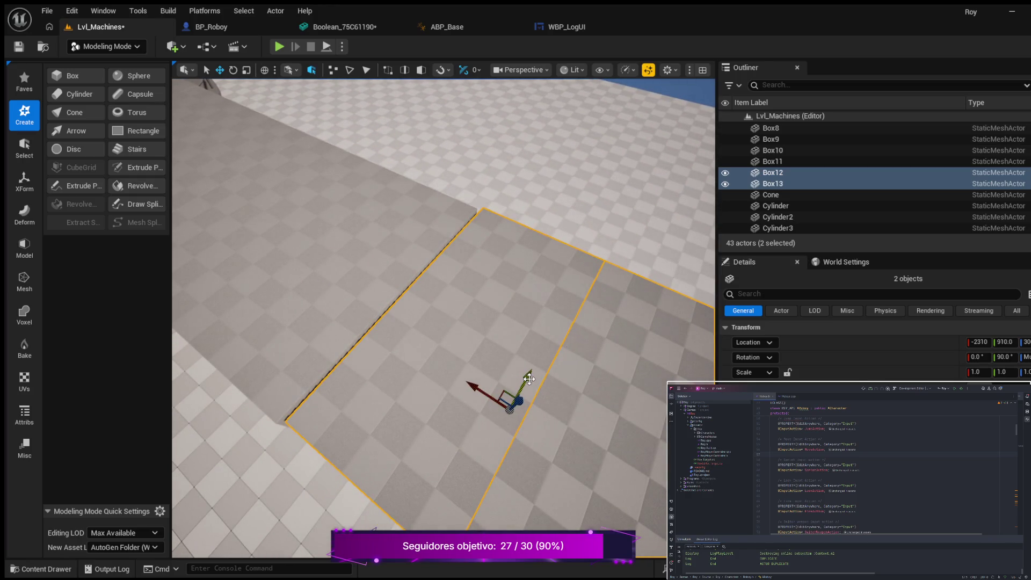
drag(527, 381, 537, 376)
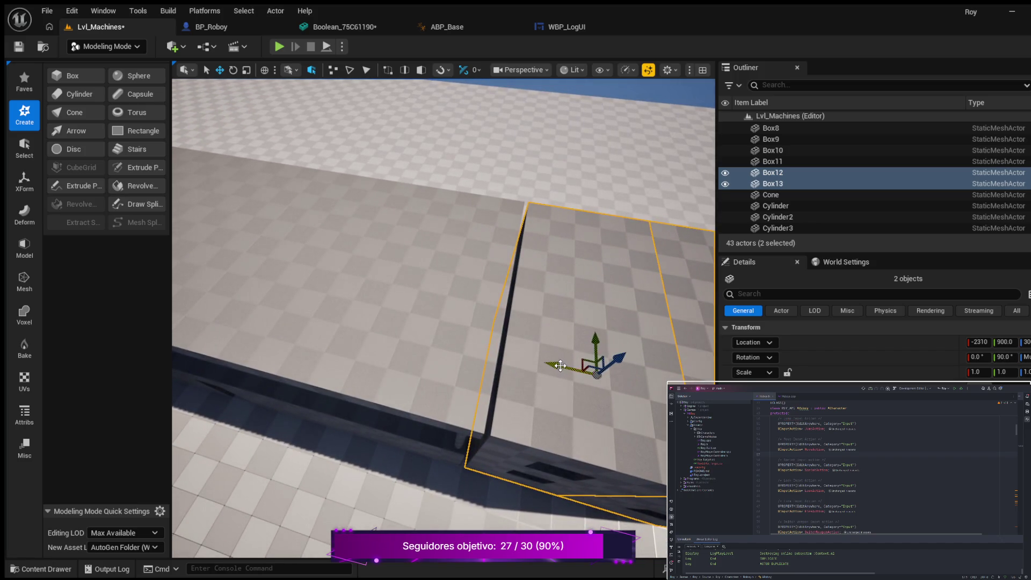
drag(593, 374, 664, 316)
key(w)
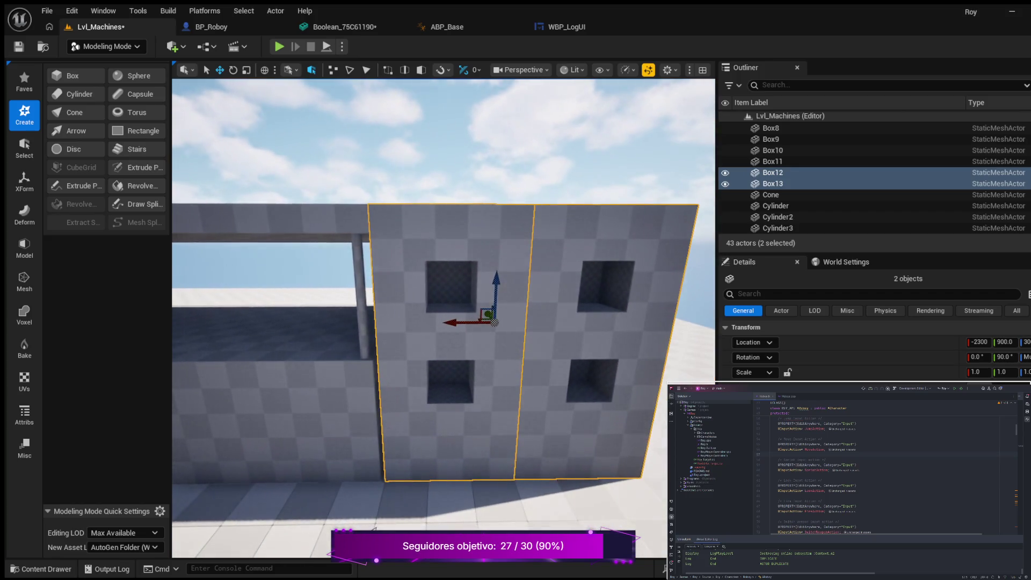
drag(456, 321, 471, 322)
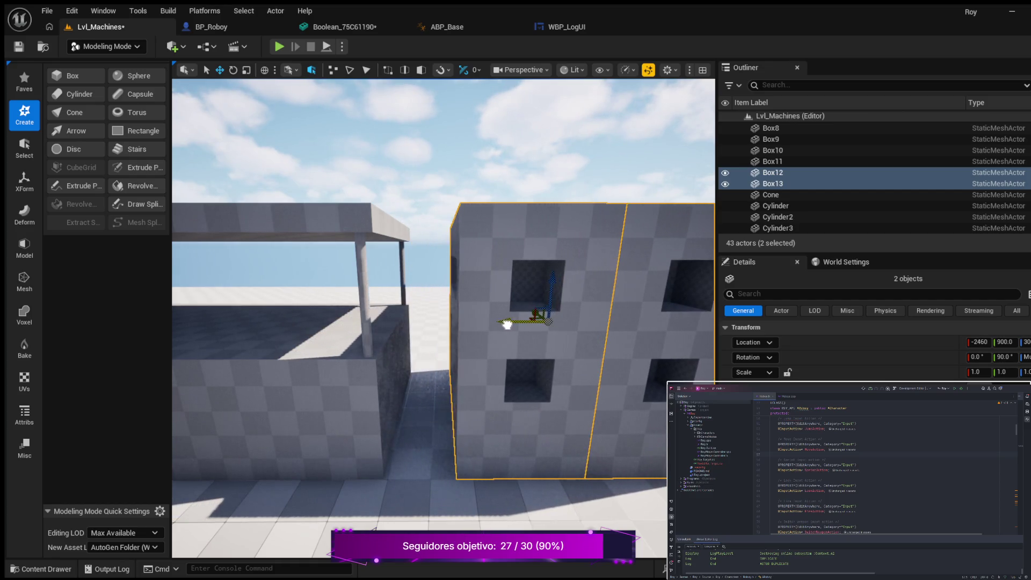
drag(519, 326, 533, 325)
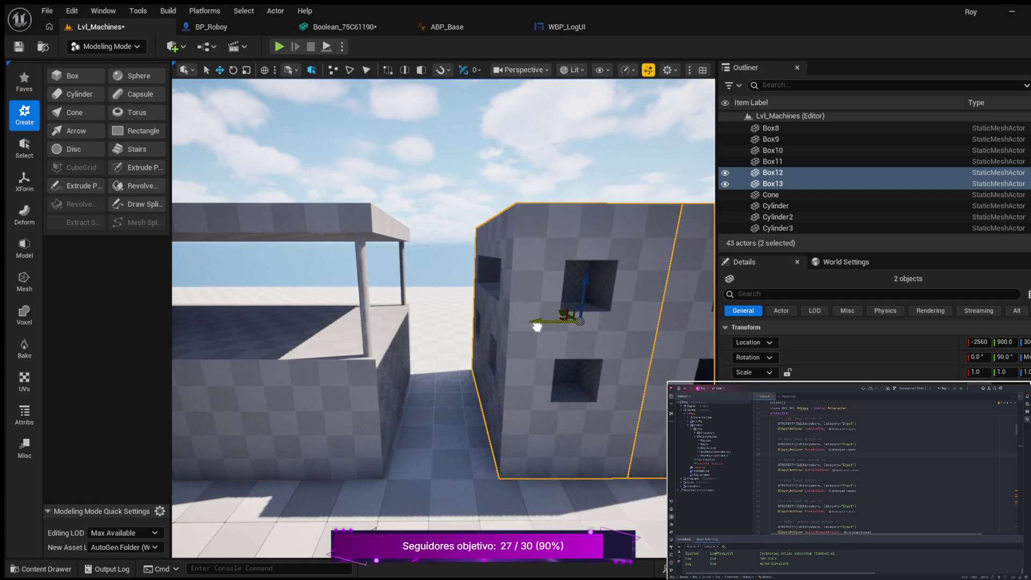
scroll(357, 328, down, 5)
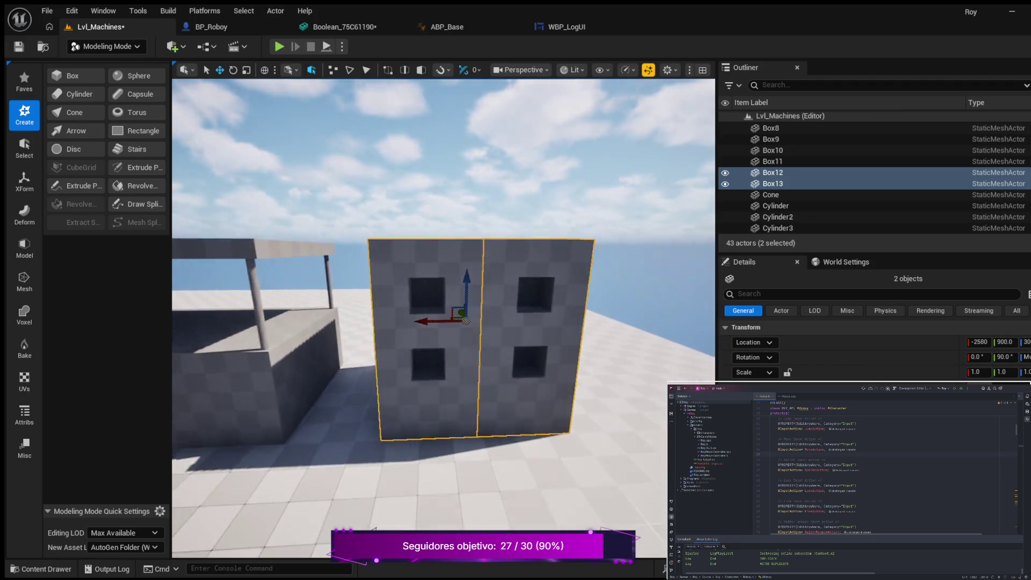
mouse_move(347, 320)
mouse_down()
mouse_move(410, 318)
mouse_move(392, 318)
mouse_move(400, 317)
mouse_up()
drag(285, 335, 217, 301)
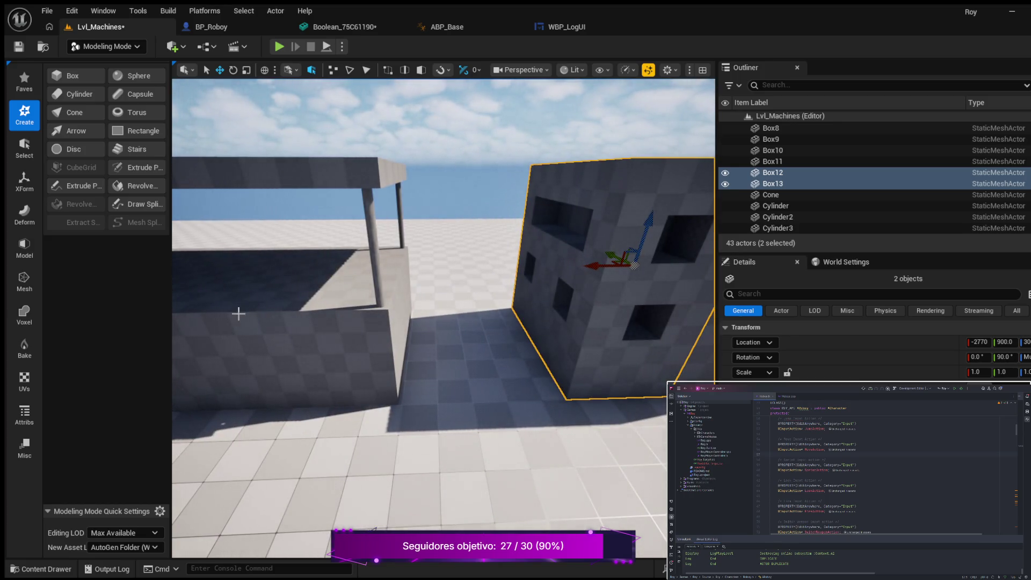
click(329, 179)
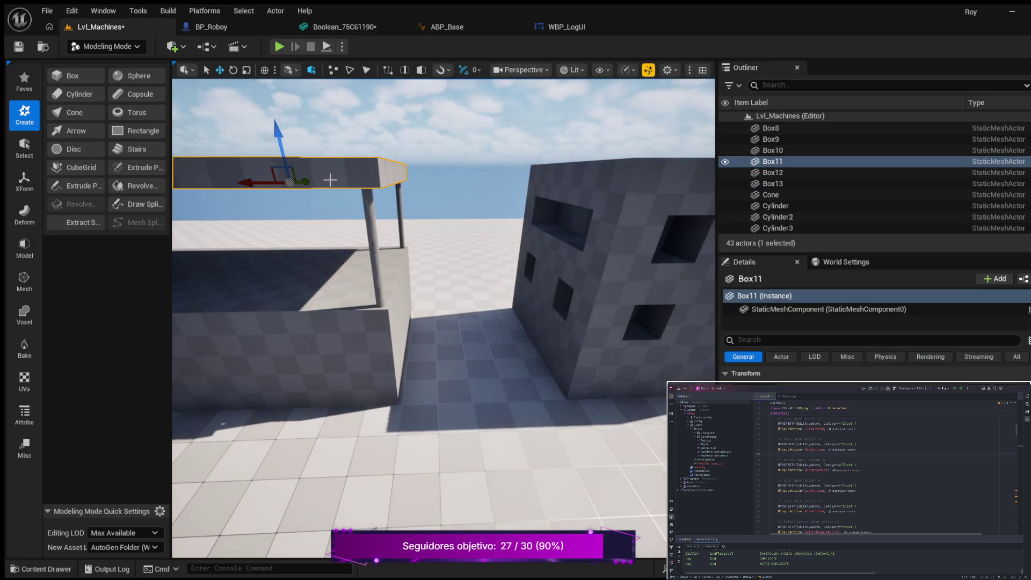
Duplicate Box11 as Box14 and lower it into a floor bridging the platform and windowed block
key(ctrl+d)
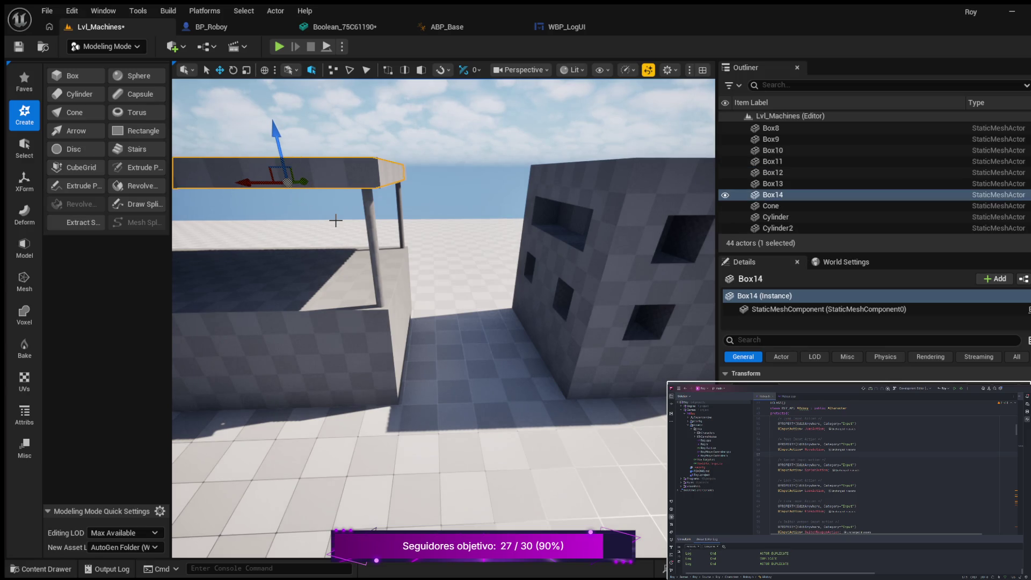
drag(242, 183, 446, 198)
mouse_move(497, 130)
mouse_down()
mouse_move(516, 230)
mouse_move(528, 242)
mouse_up()
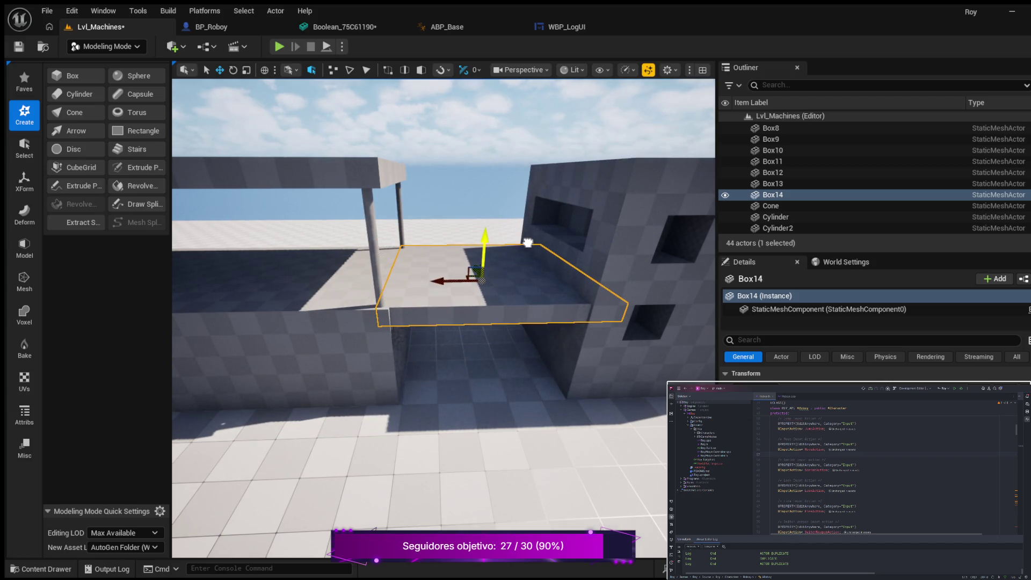
drag(446, 309, 415, 351)
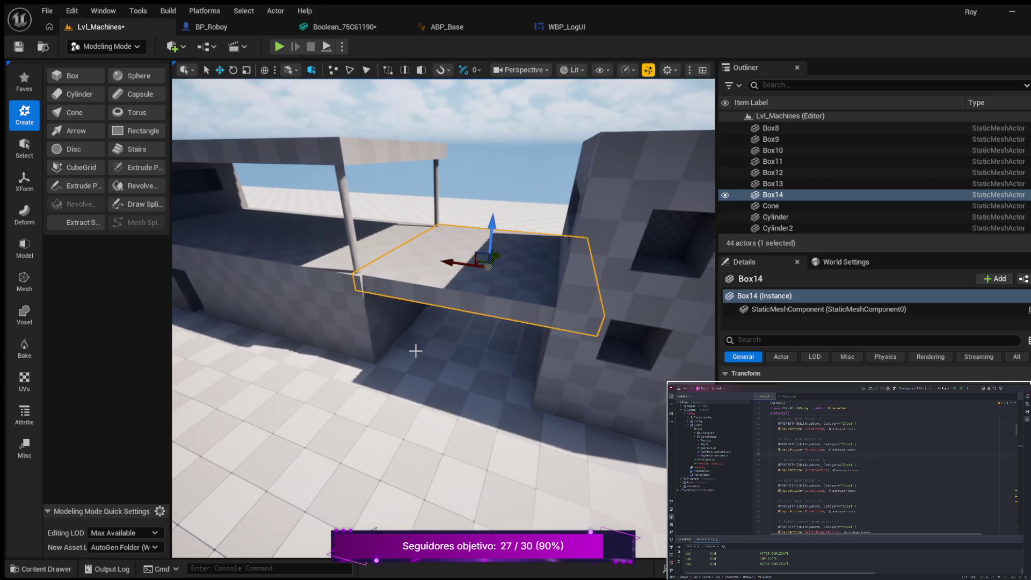
drag(498, 256, 498, 257)
drag(349, 370, 381, 294)
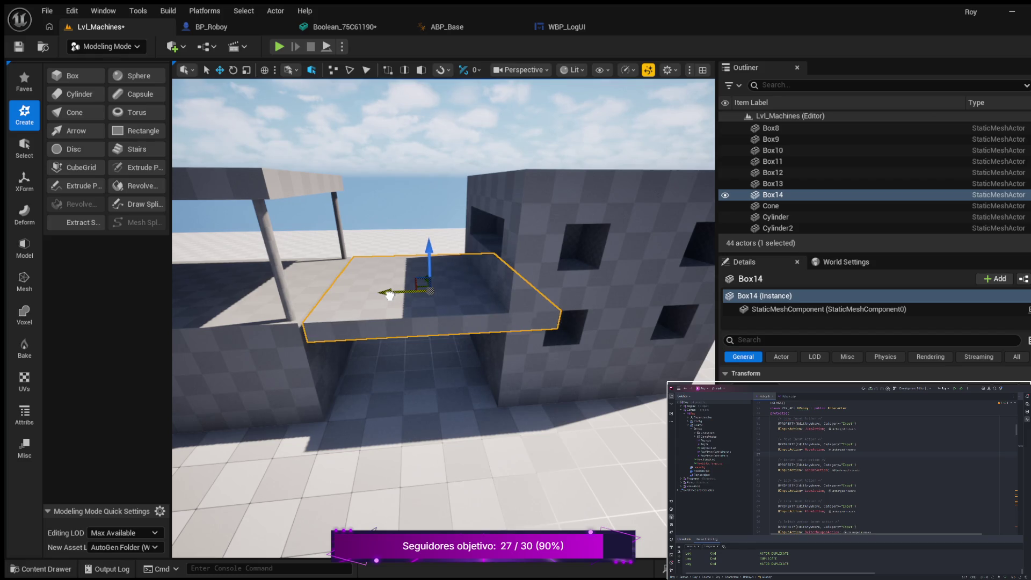
mouse_move(343, 389)
mouse_down()
mouse_move(387, 381)
mouse_move(317, 414)
mouse_move(333, 376)
mouse_move(365, 359)
mouse_move(403, 401)
mouse_up()
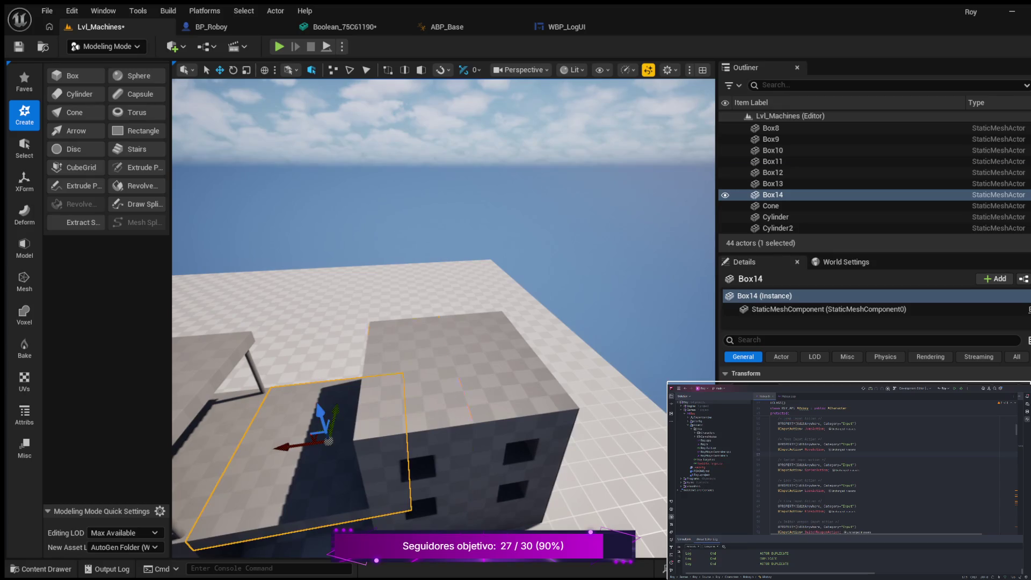
click(443, 386)
ctrl+click(513, 386)
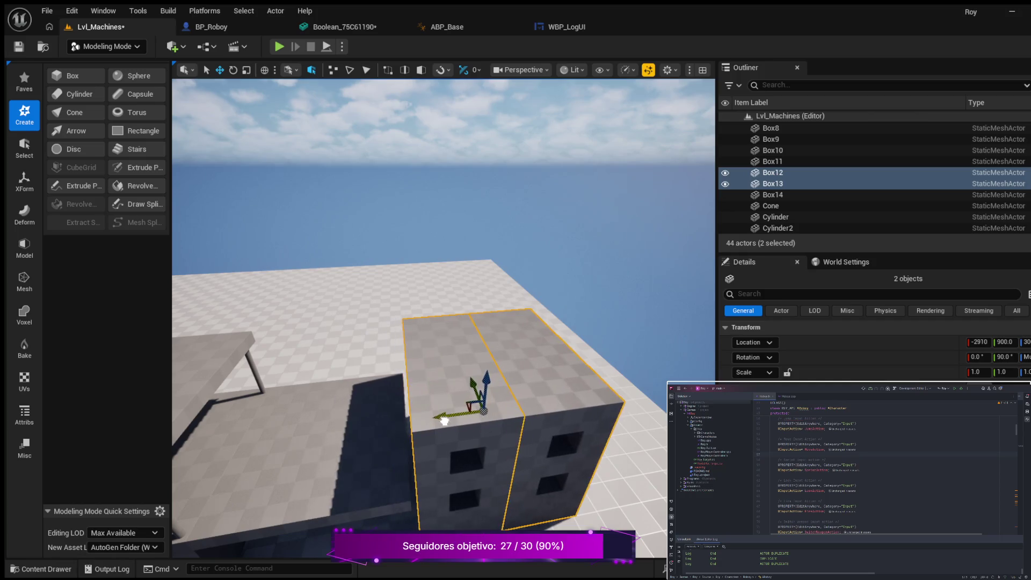
drag(314, 396, 376, 405)
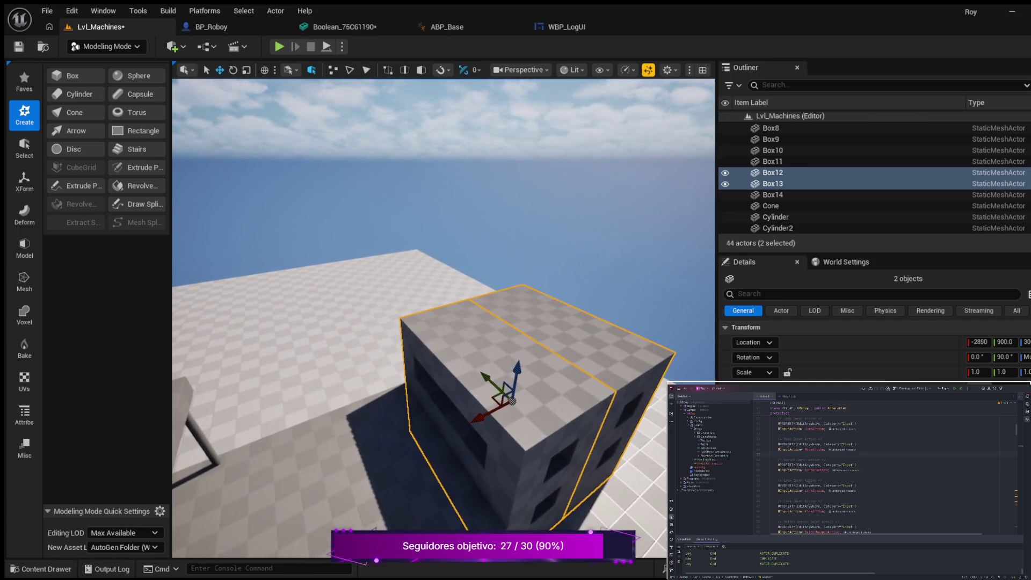
key(w)
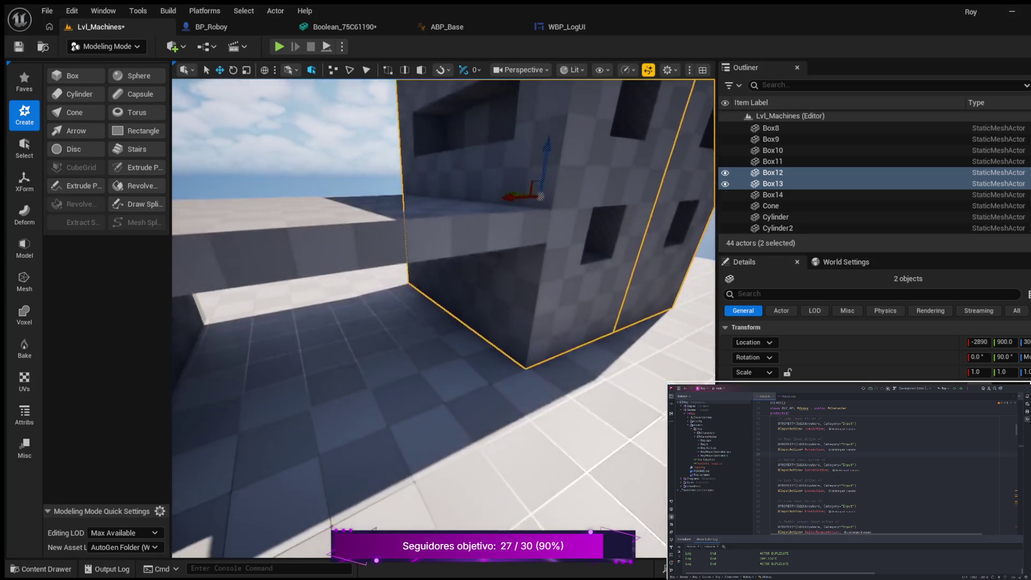
key(s)
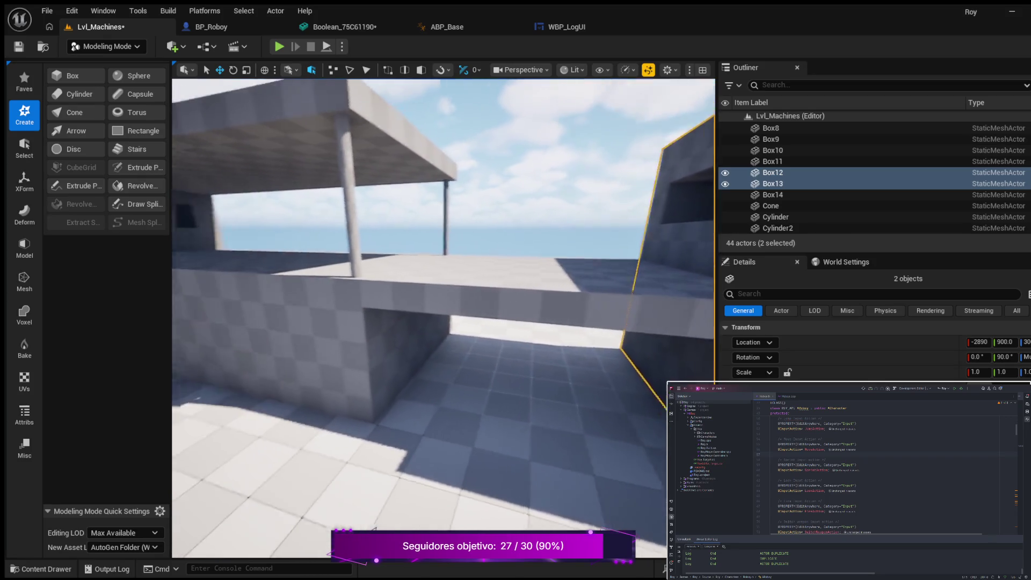
key(s)
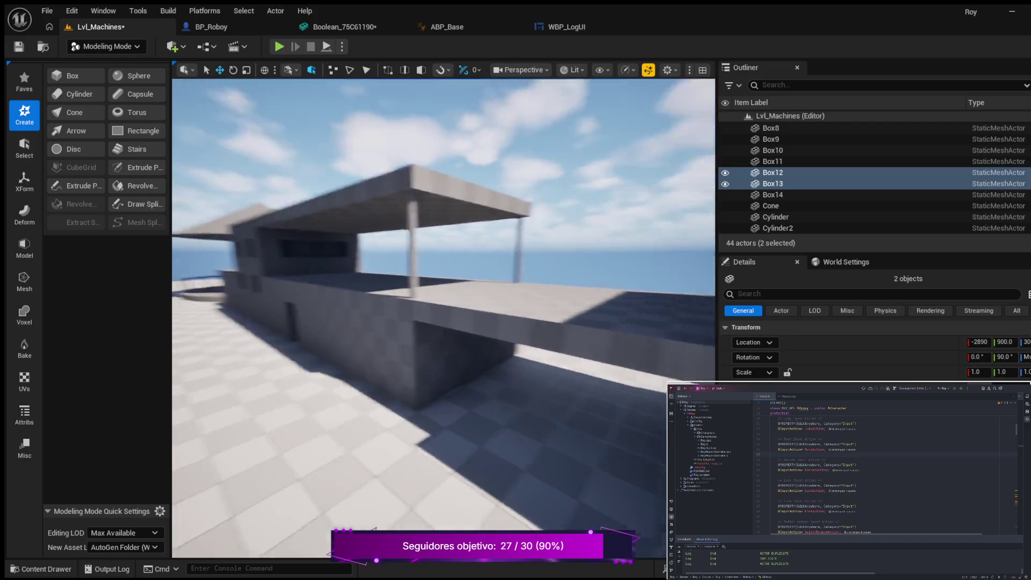
key(f)
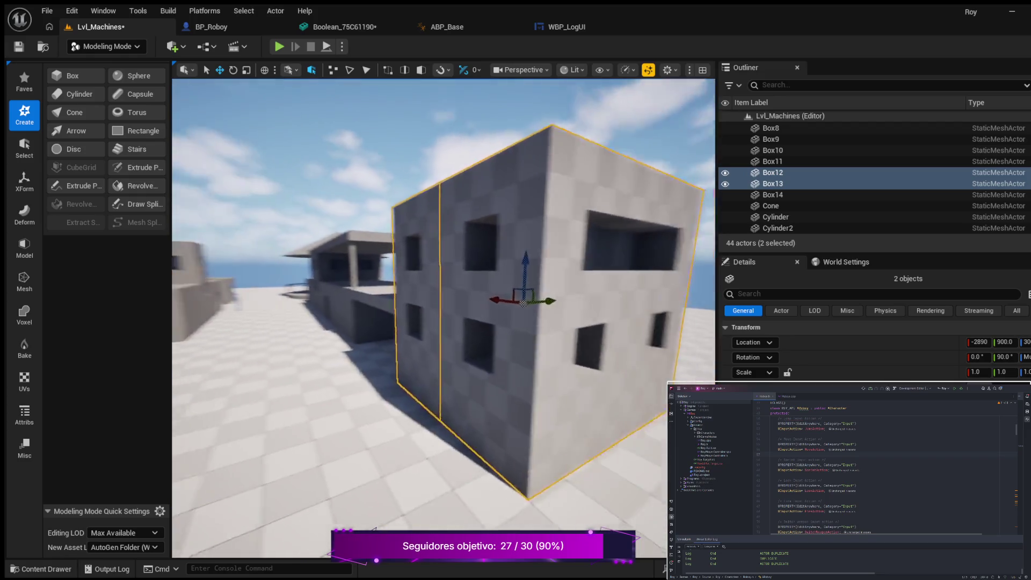
key(a)
key(w)
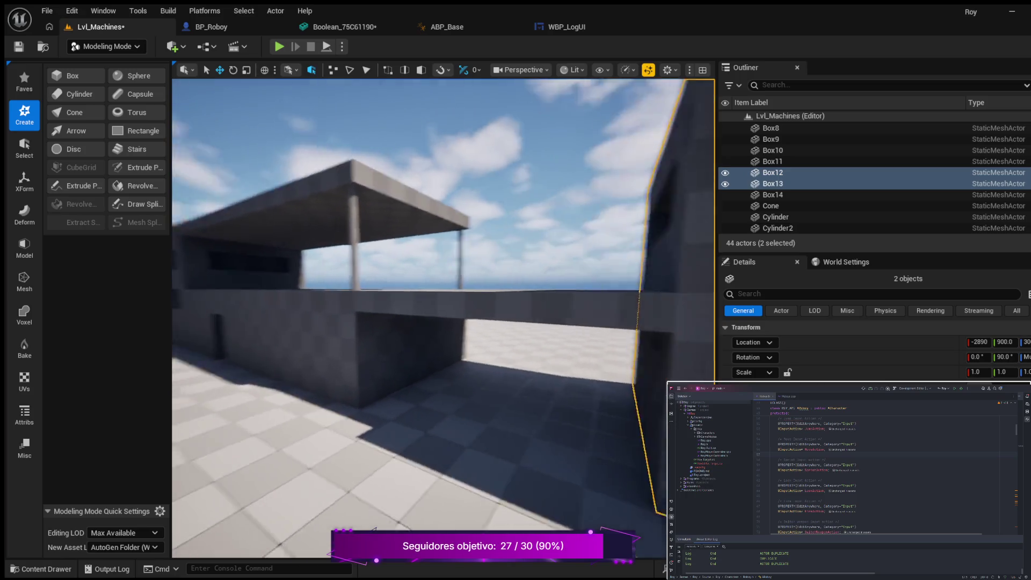
key(d)
key(a)
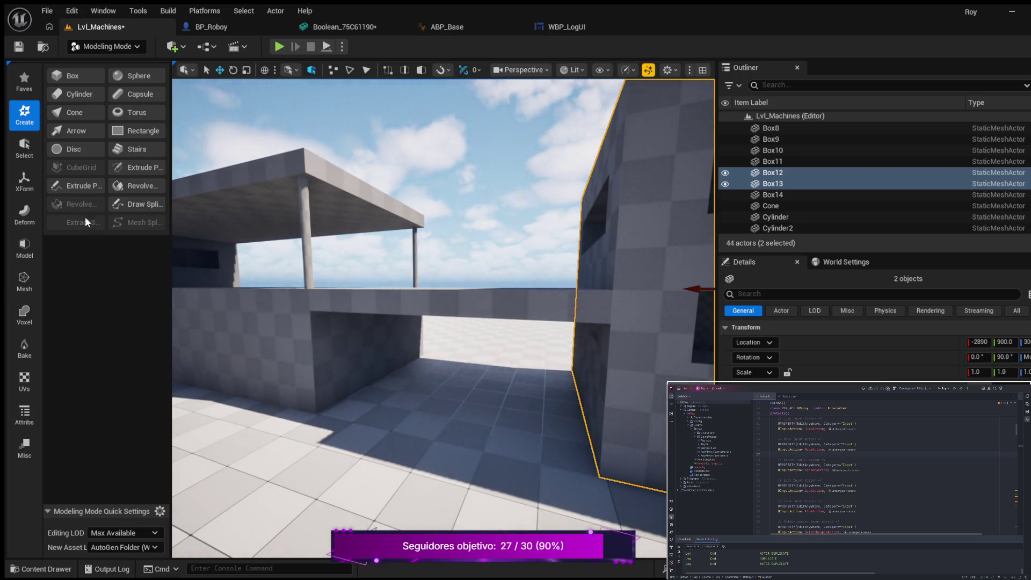
click(279, 48)
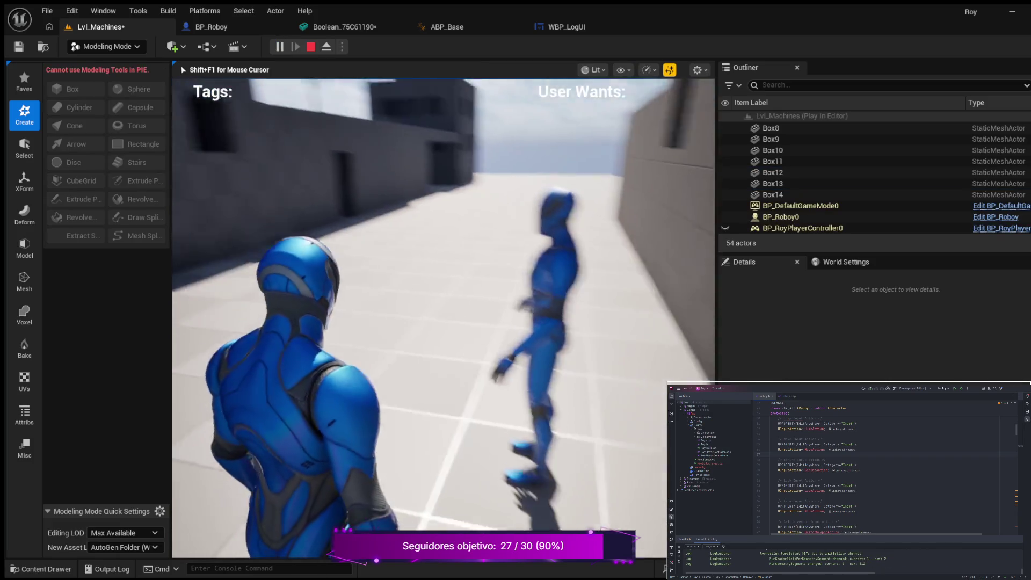
key(w)
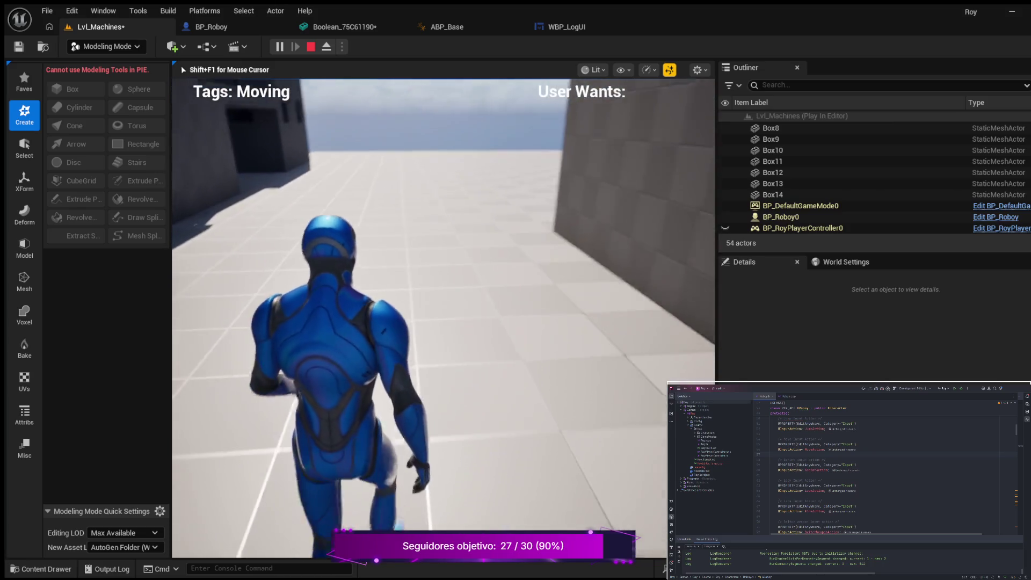
key(shift)
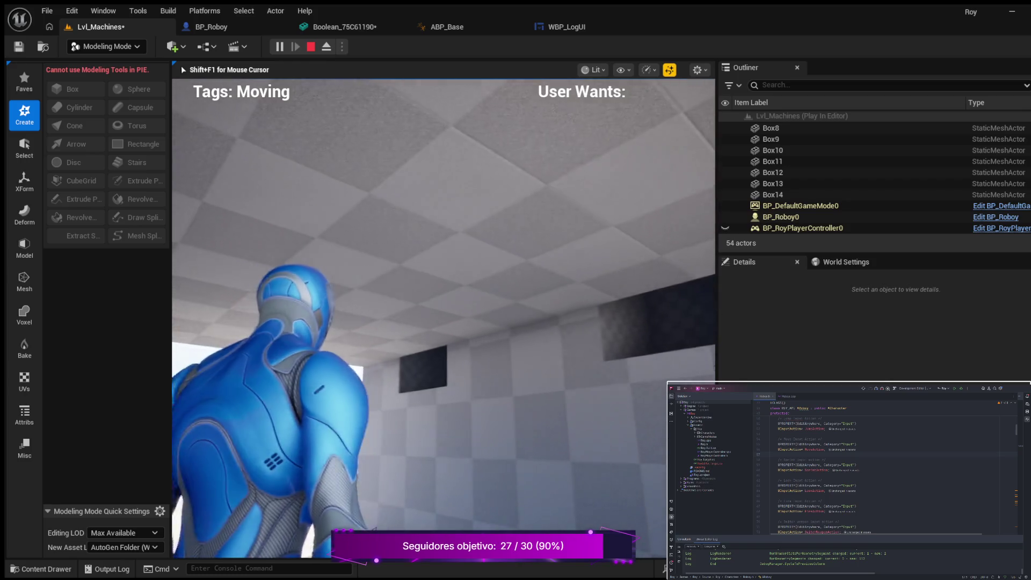
key(Escape)
key(f)
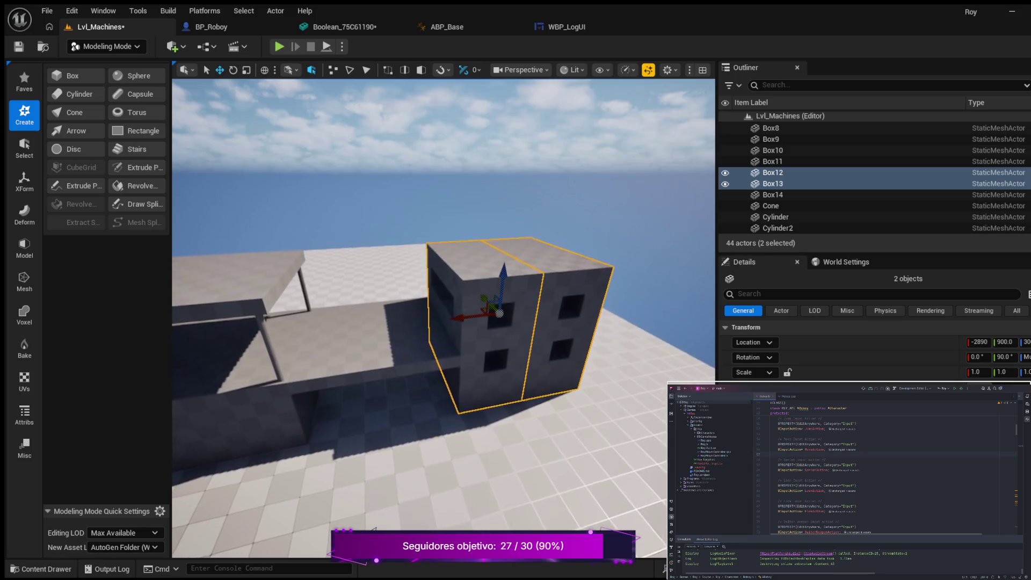
drag(473, 283, 492, 315)
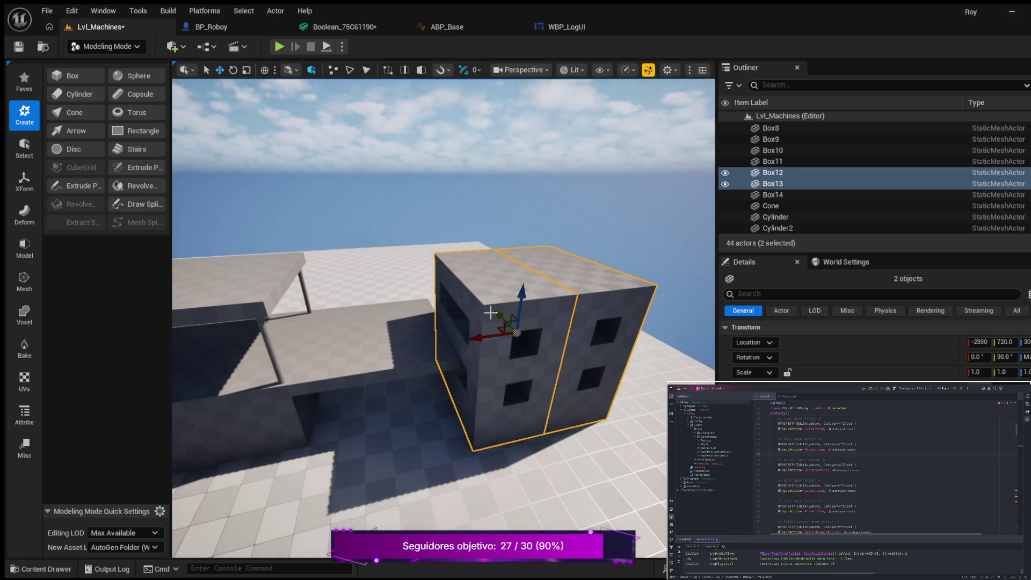
click(490, 313)
drag(498, 313, 461, 262)
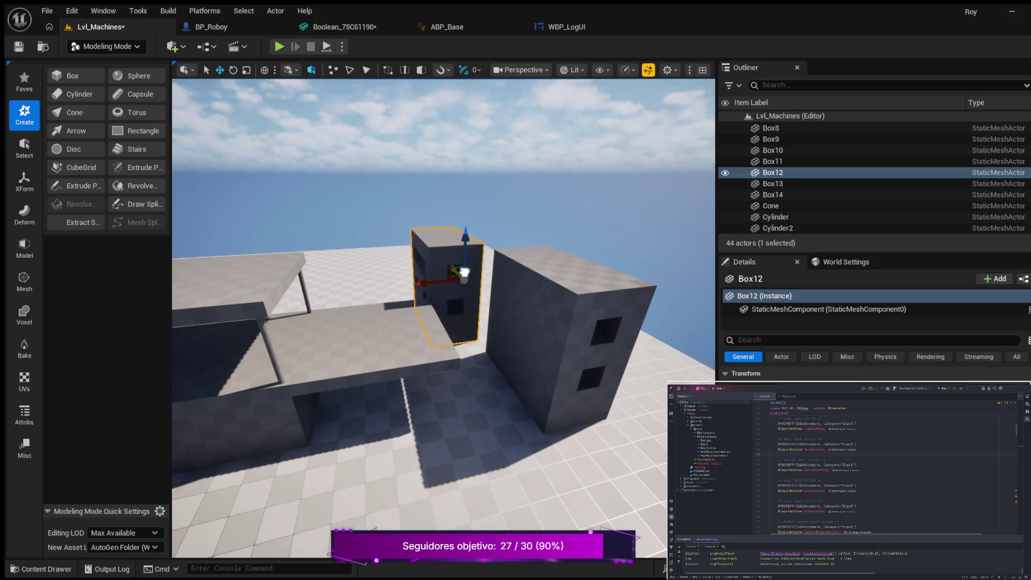
click(508, 329)
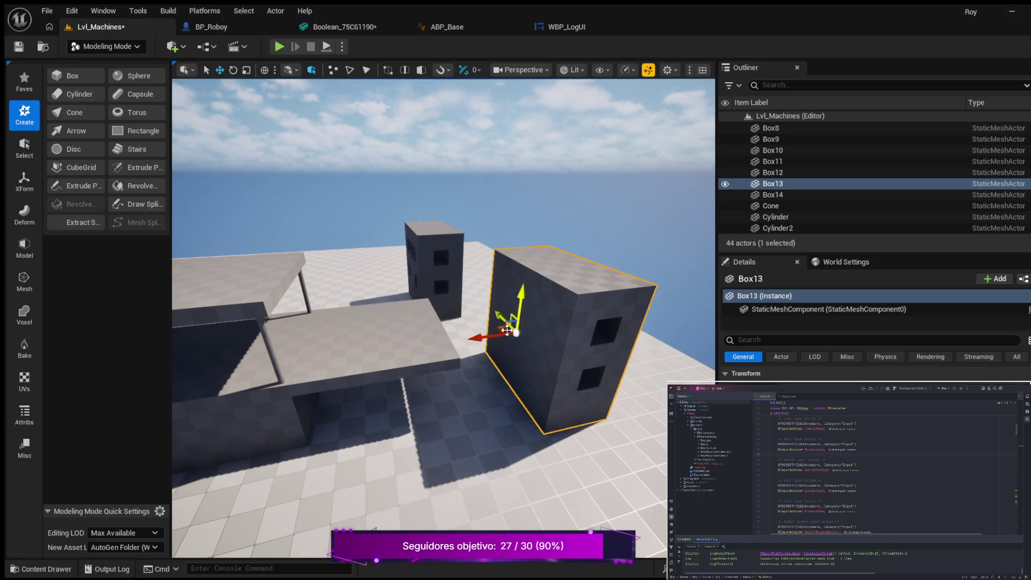
drag(481, 337, 437, 337)
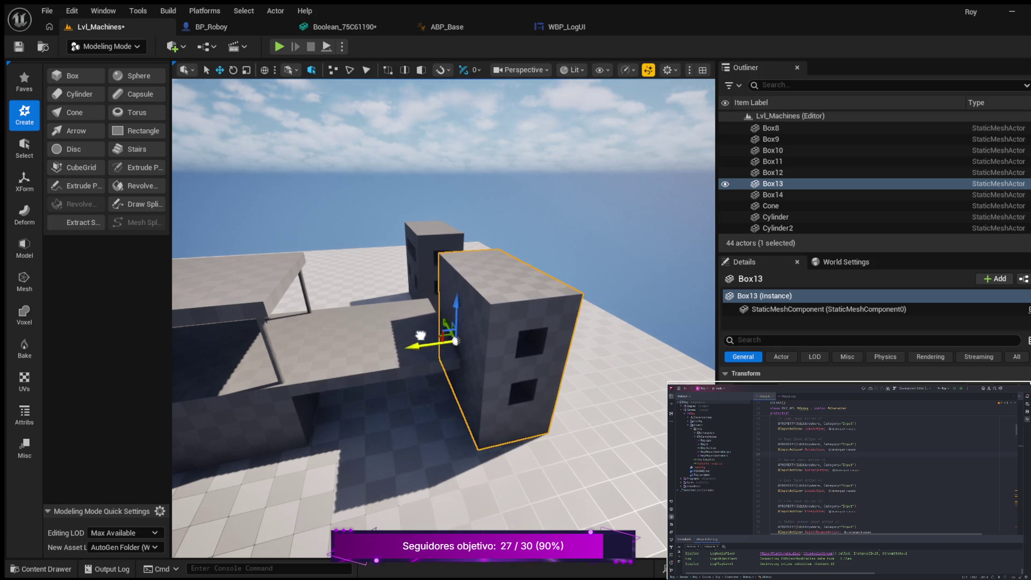
key(f)
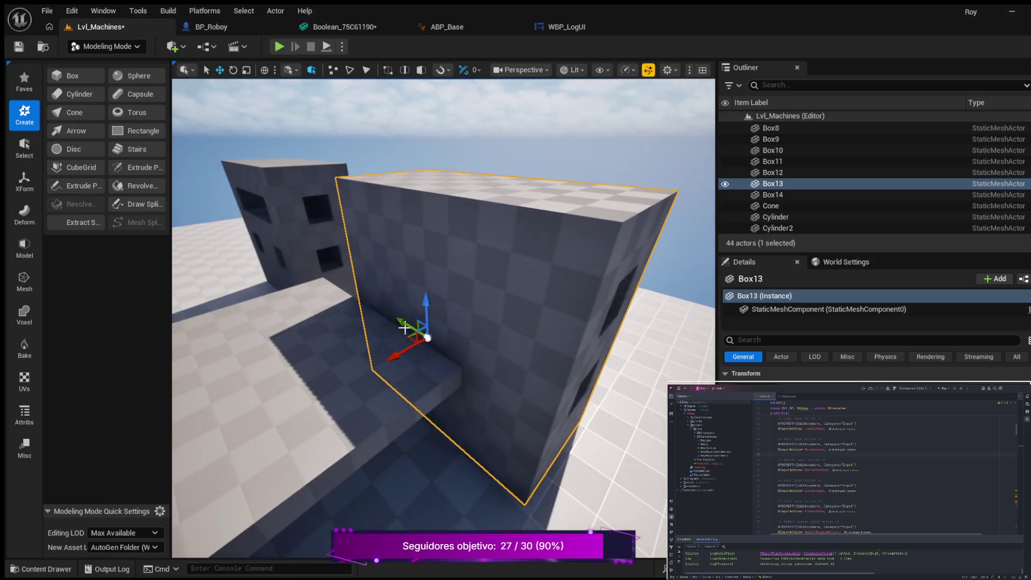
drag(405, 321, 363, 305)
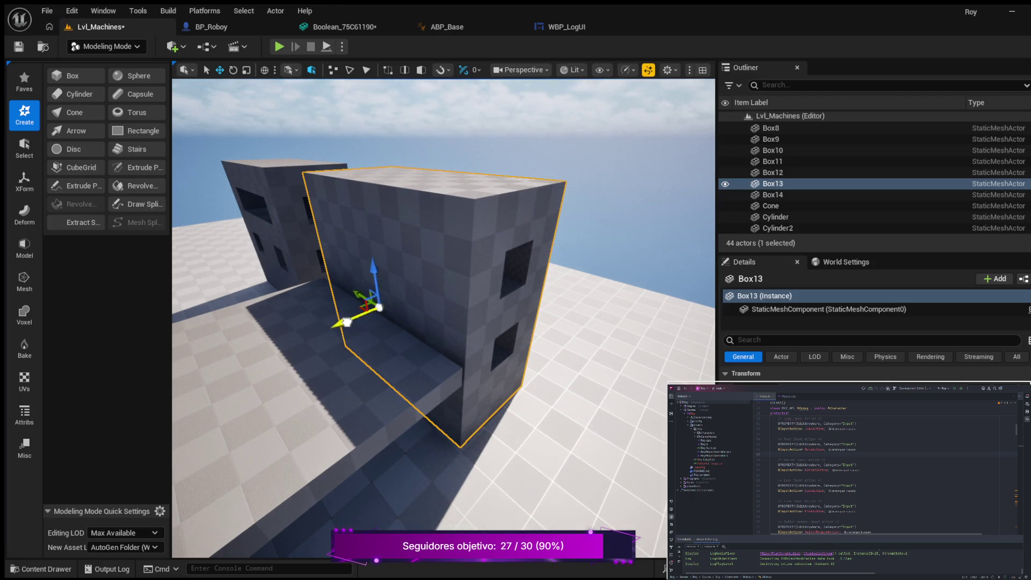
drag(346, 322, 345, 324)
mouse_move(425, 322)
mouse_down()
mouse_move(389, 319)
mouse_move(594, 325)
mouse_up()
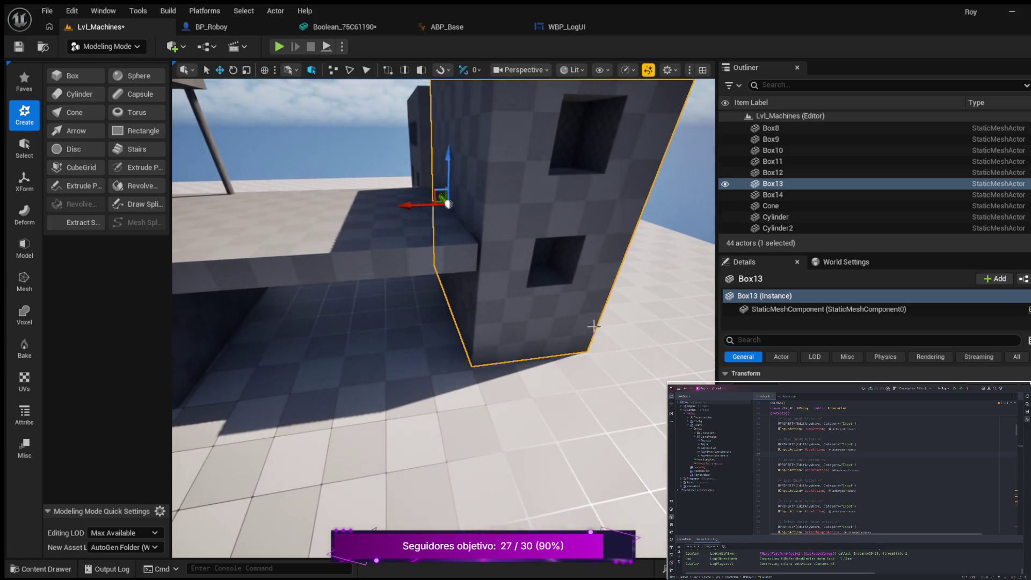
drag(412, 206, 409, 207)
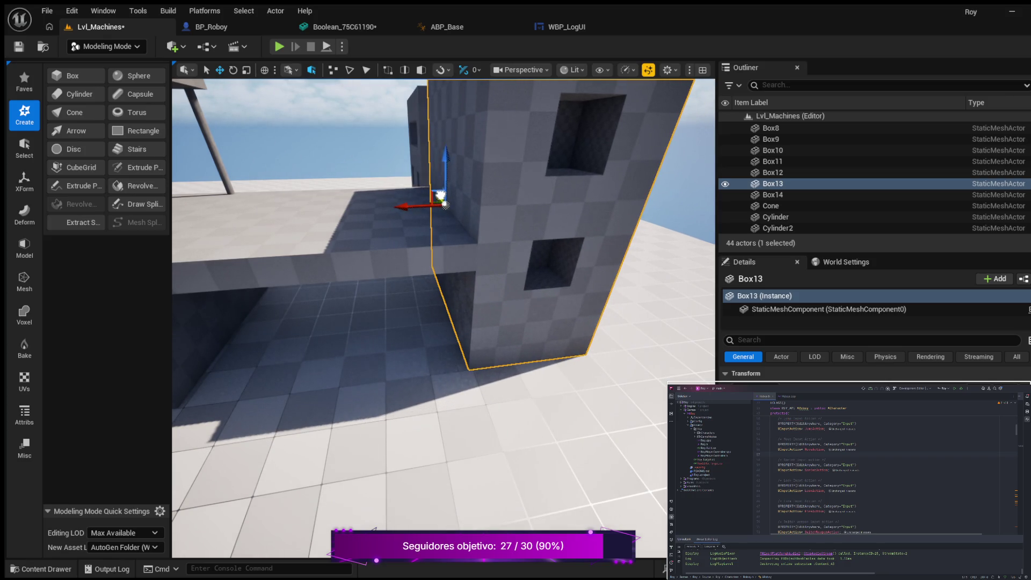
mouse_move(408, 285)
mouse_down()
mouse_move(311, 292)
mouse_move(269, 261)
mouse_move(419, 284)
mouse_up()
mouse_move(632, 259)
mouse_down()
mouse_move(461, 279)
mouse_move(579, 256)
mouse_up()
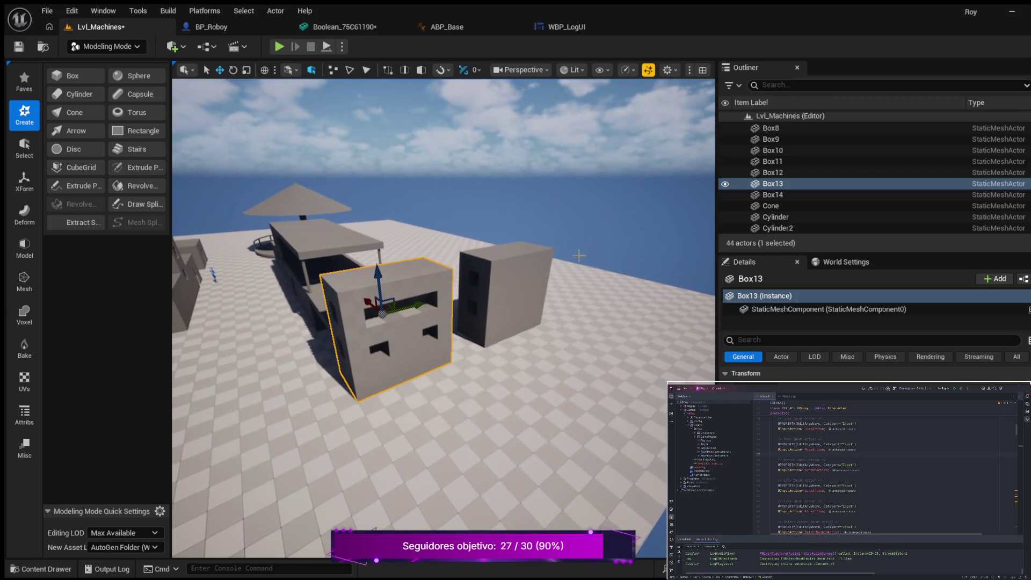
Move Box12 toward the camera and to the left, away from the other buildings
click(533, 295)
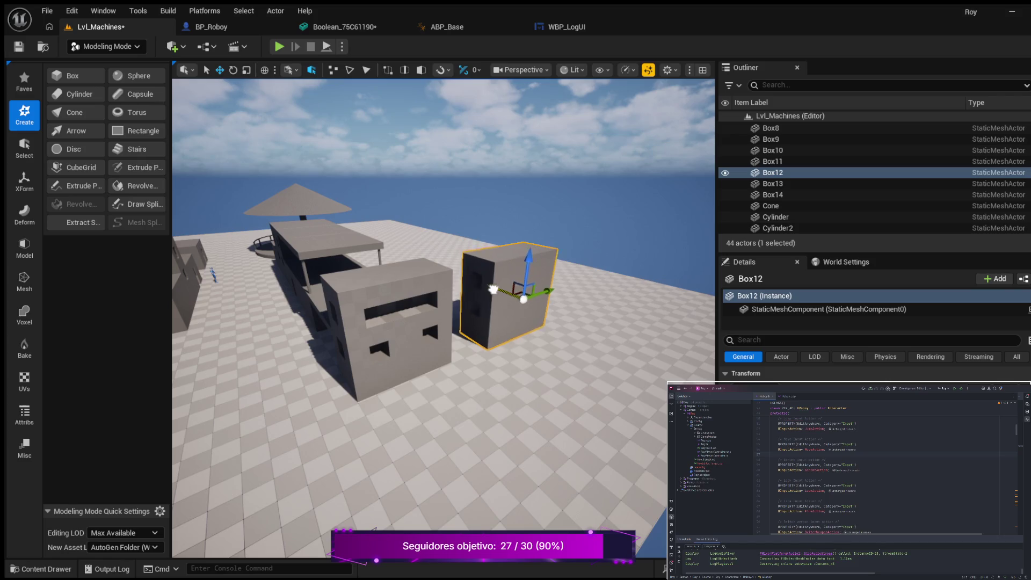
drag(623, 398, 607, 372)
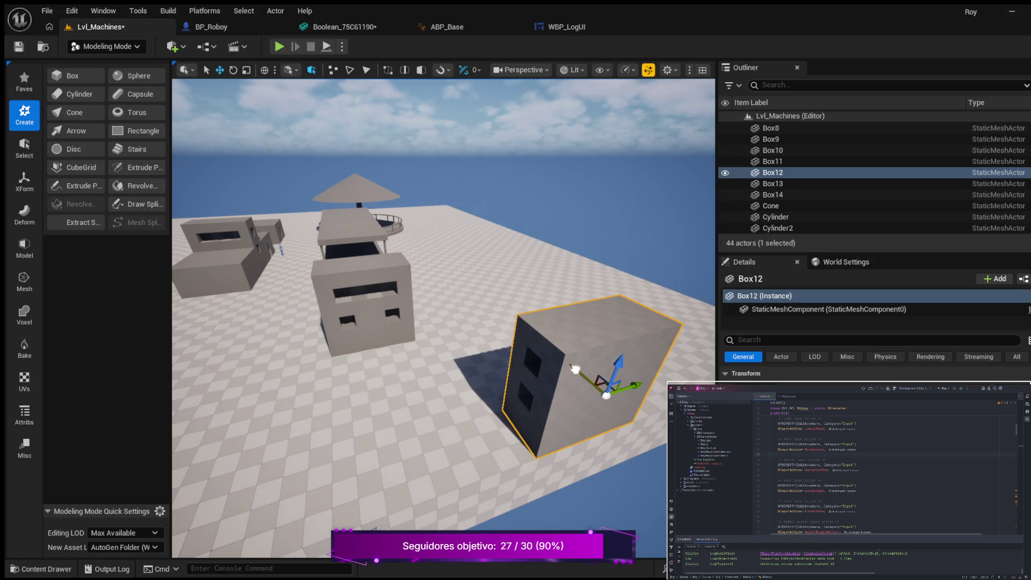
mouse_move(640, 384)
mouse_down()
mouse_move(402, 388)
mouse_move(424, 396)
mouse_move(528, 373)
mouse_up()
drag(515, 418, 475, 429)
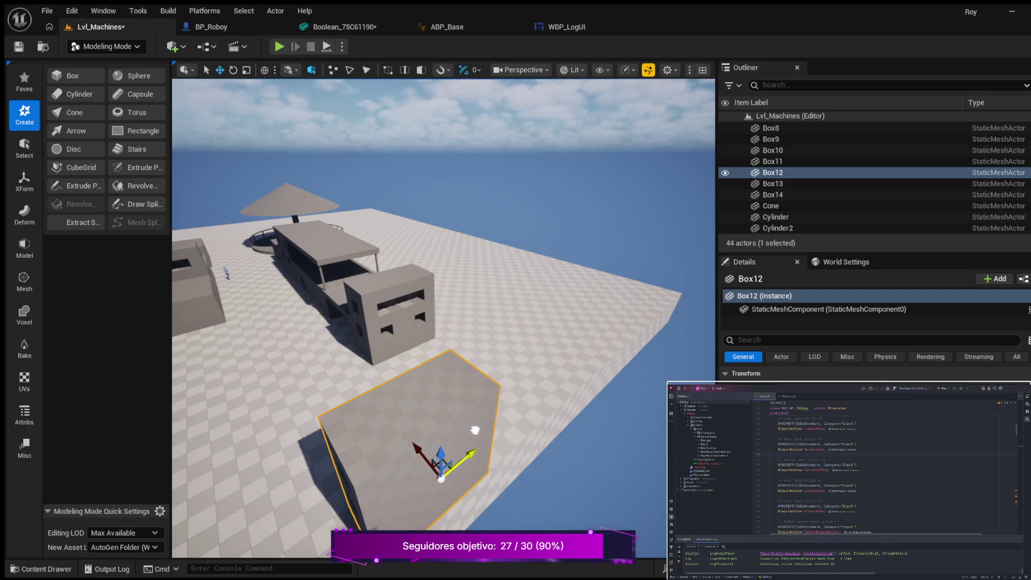
drag(584, 424, 644, 427)
drag(573, 445, 573, 422)
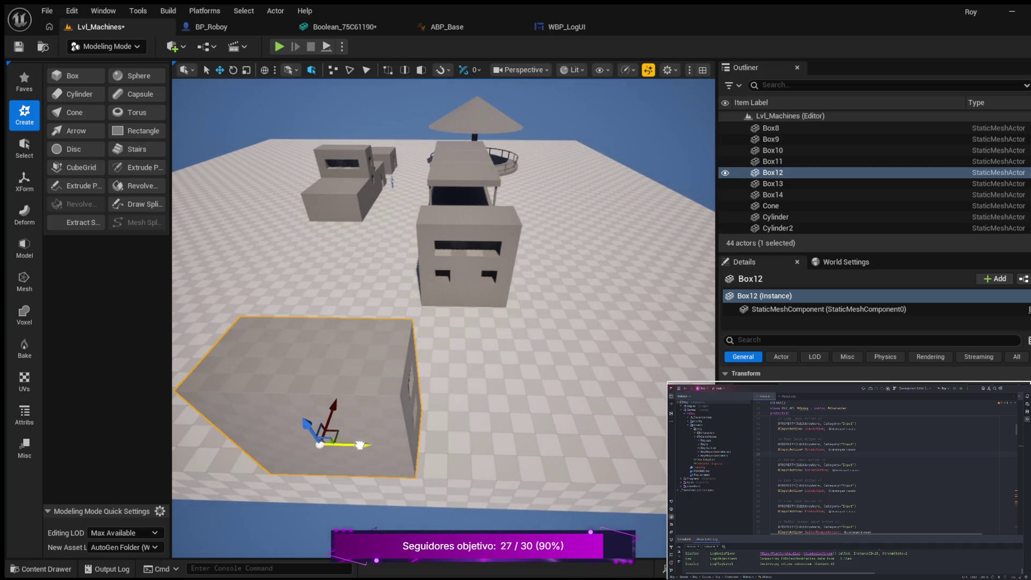
Slide Box12 further left and save the Lvl_Machines level
drag(356, 445, 332, 443)
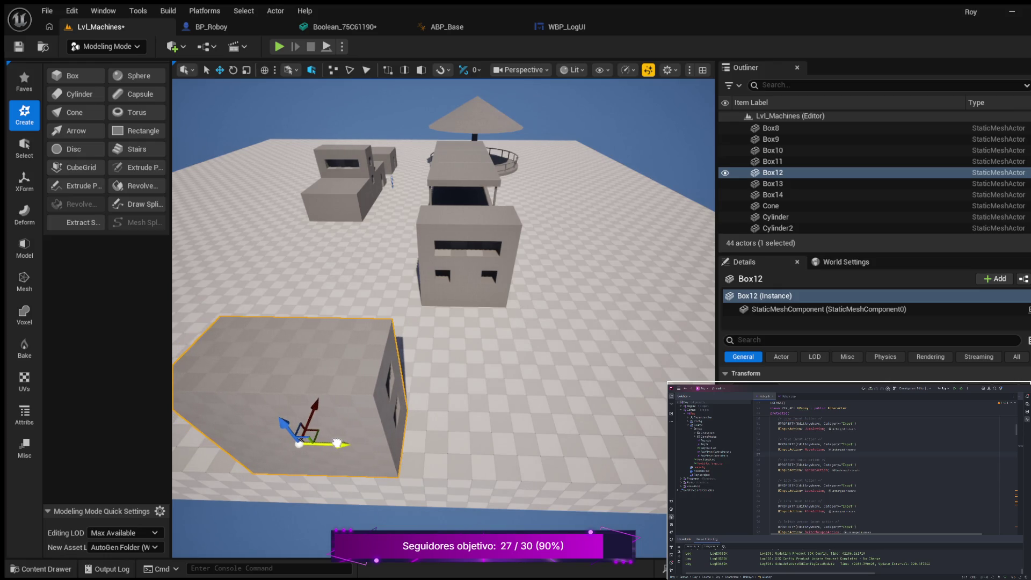
mouse_move(533, 366)
mouse_down()
mouse_move(479, 369)
mouse_move(446, 351)
mouse_up()
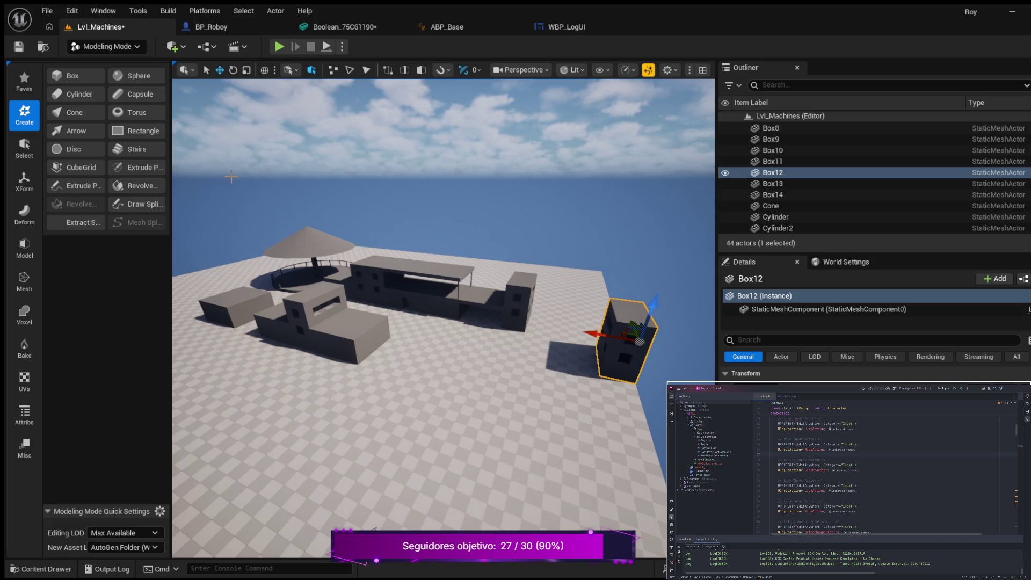
click(19, 48)
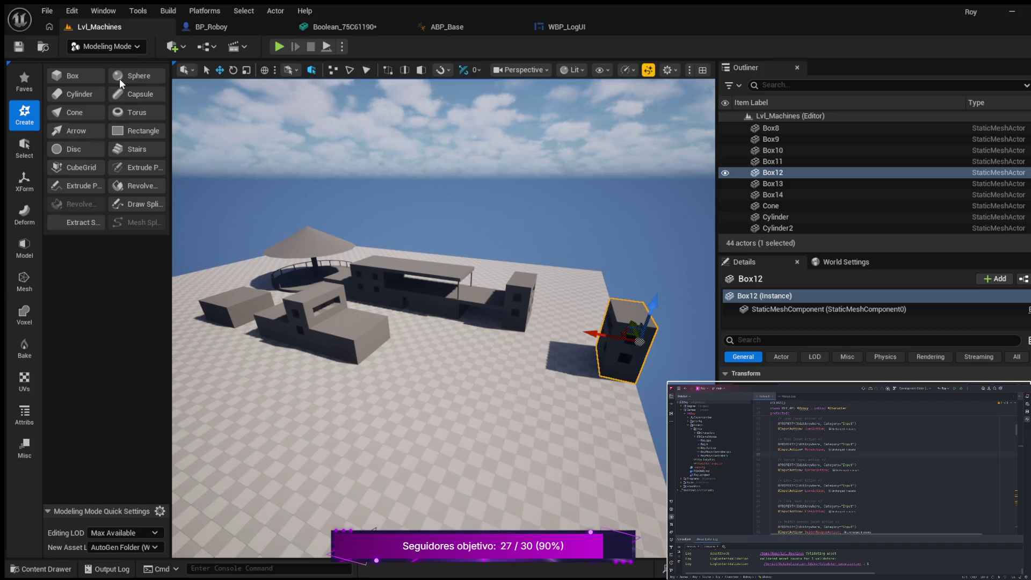
key(shift+2)
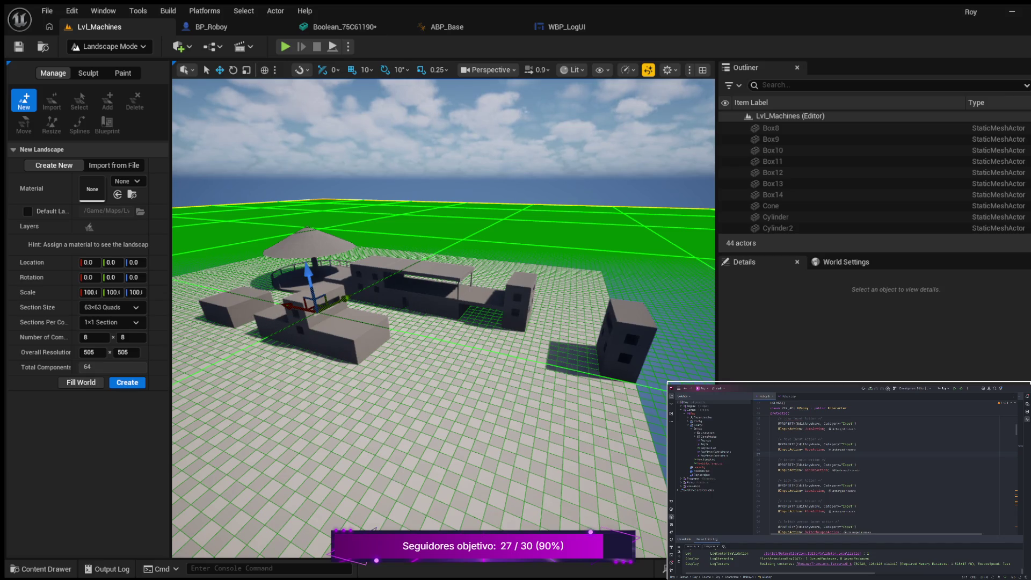
Frame the green landscape preview over the Lvl_Machines buildings and create the 505 x 505 landscape
key(d)
key(s)
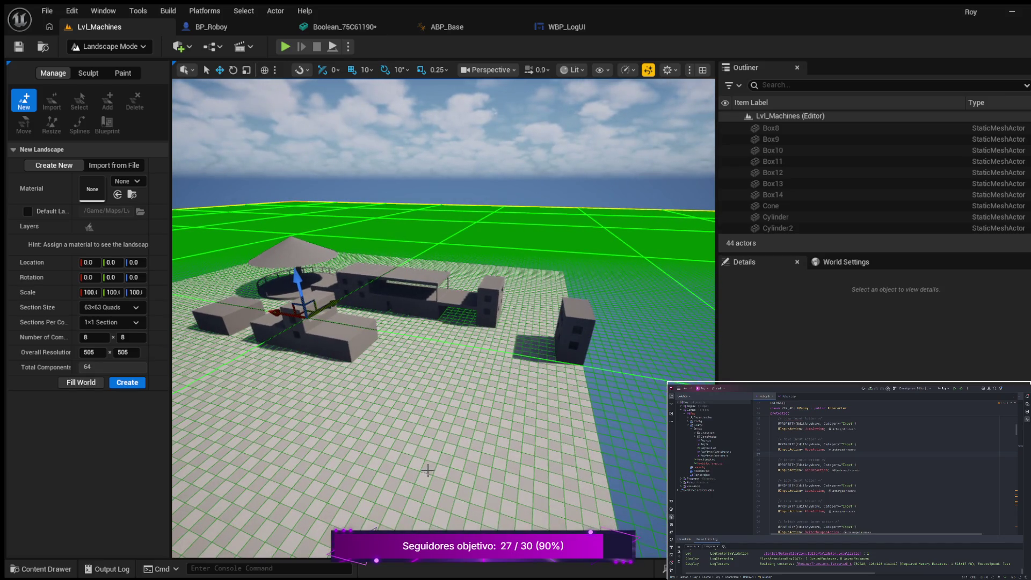
key(s)
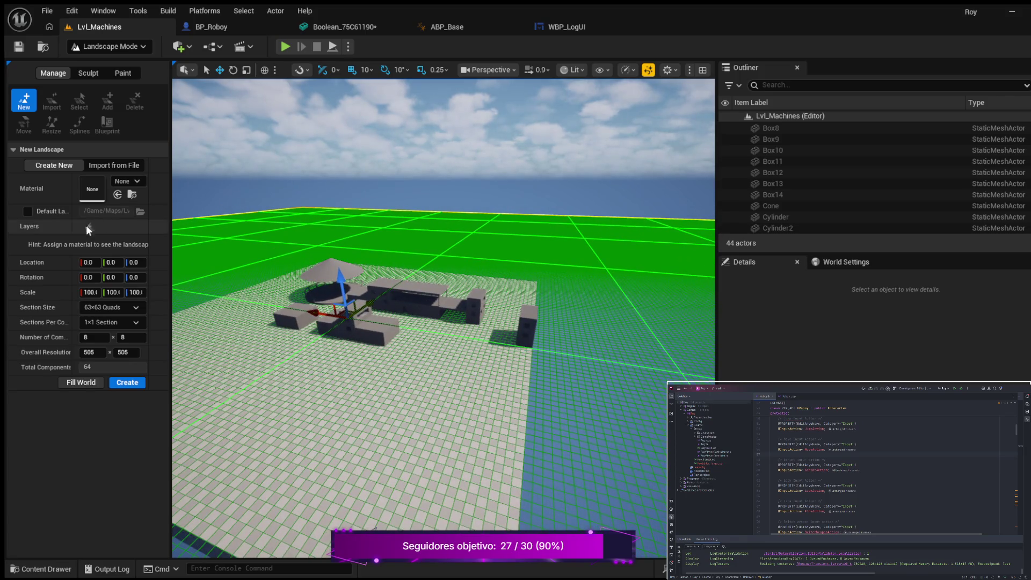
key(a)
key(a)
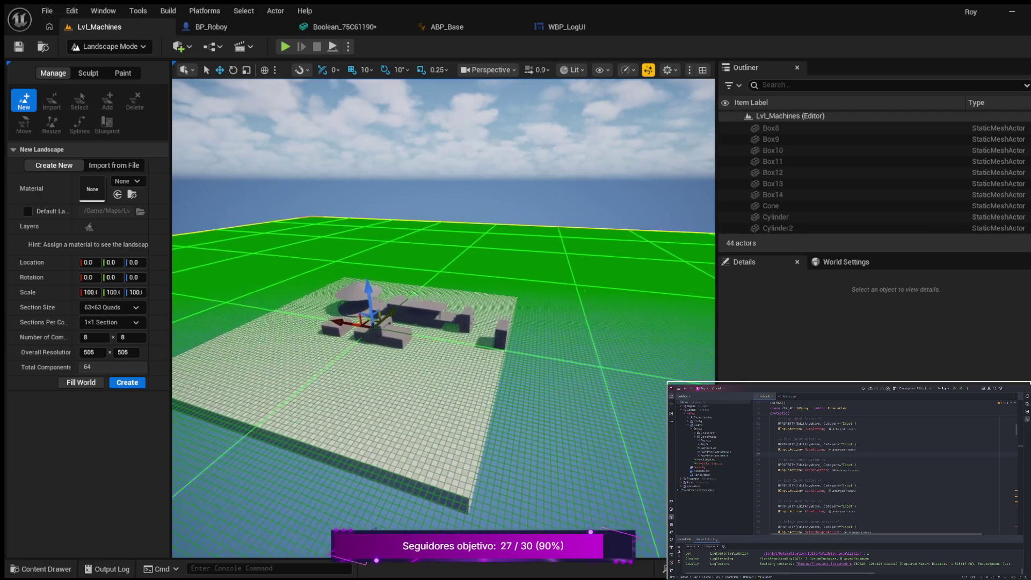
key(w)
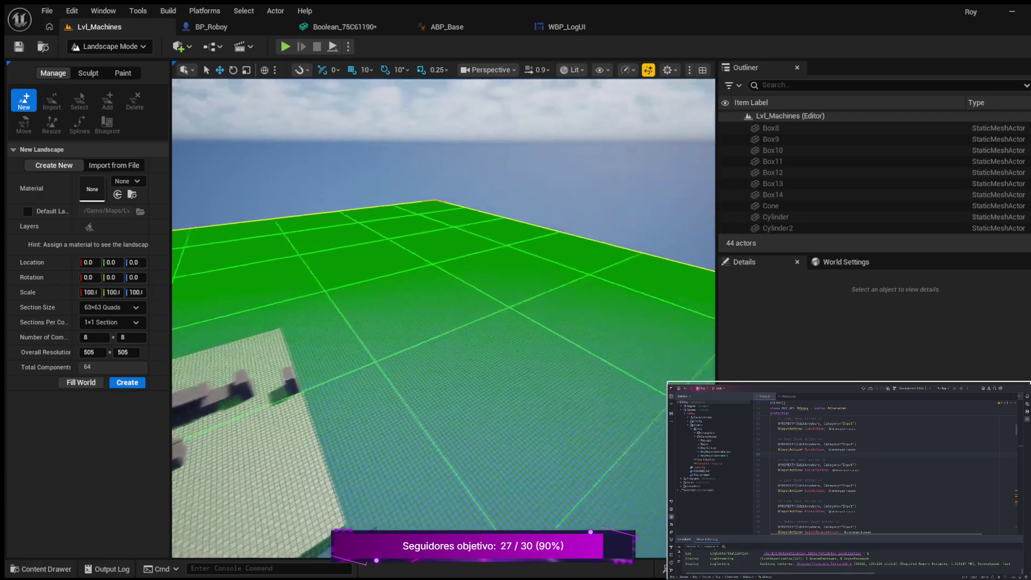
key(s)
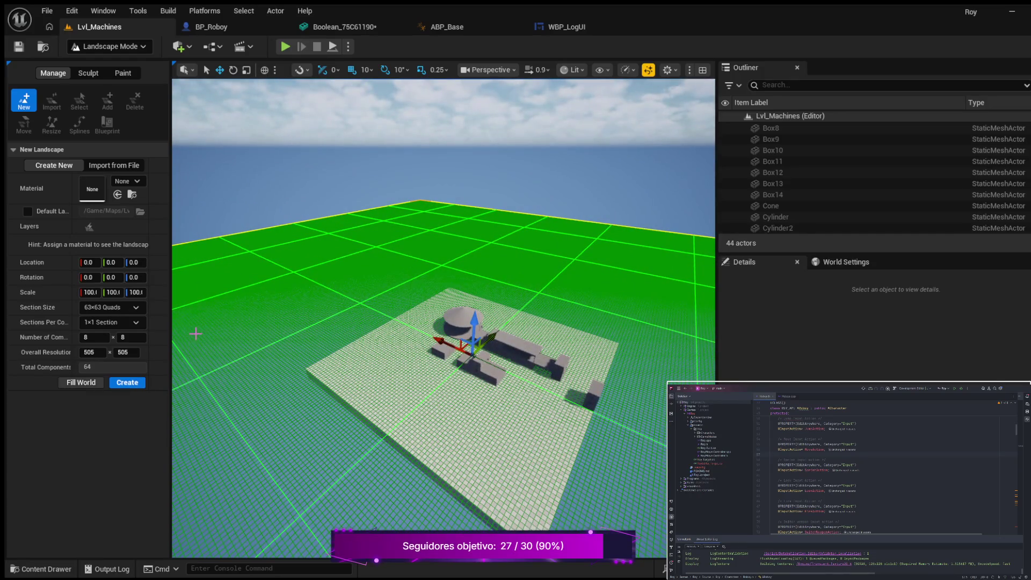
click(130, 386)
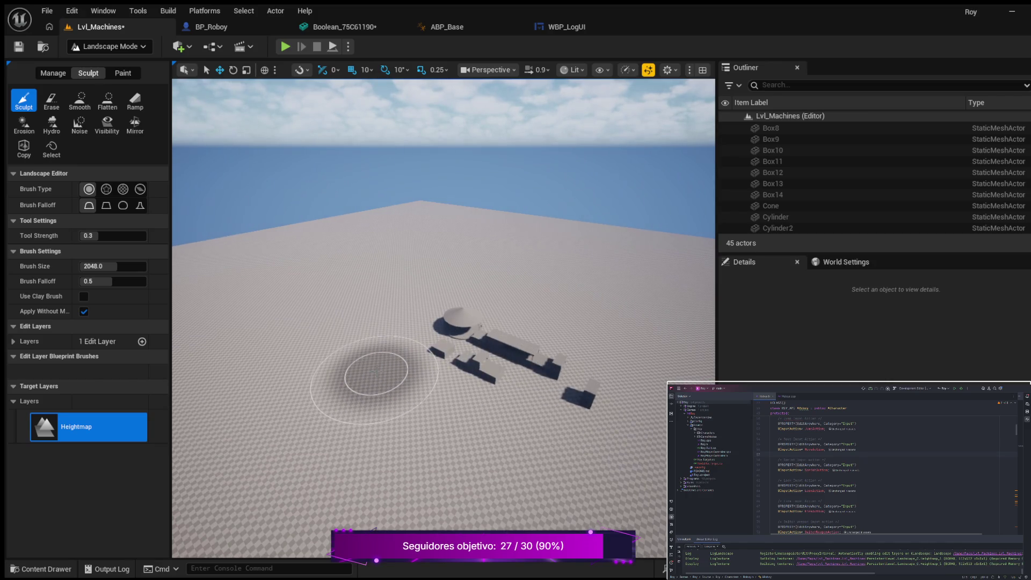
Sculpt a raised hill on the new landscape beside the buildings
mouse_move(408, 375)
mouse_down()
mouse_move(473, 343)
mouse_move(481, 360)
mouse_move(502, 362)
mouse_move(524, 336)
mouse_move(483, 359)
mouse_up()
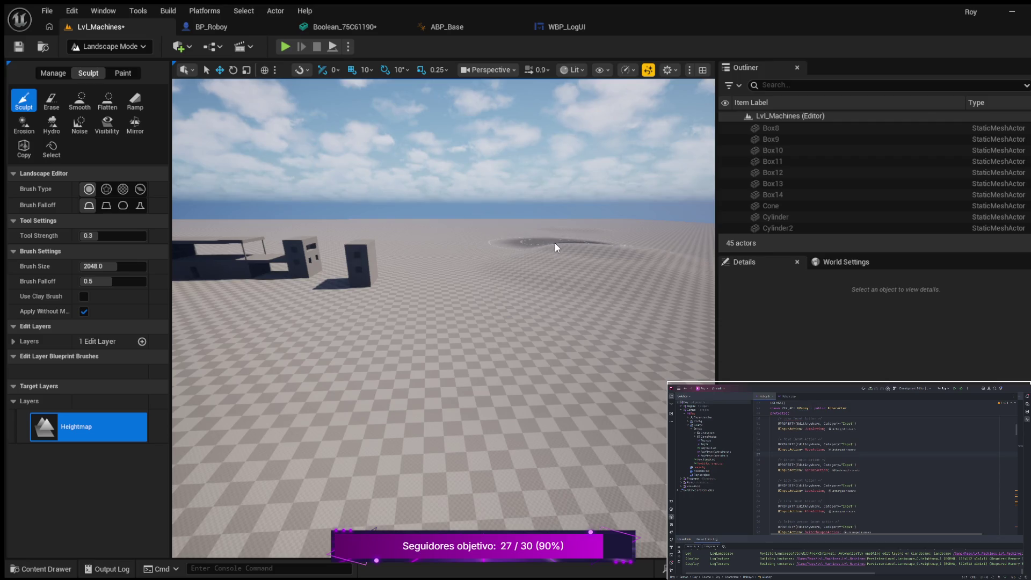
drag(553, 241, 553, 245)
scroll(569, 257, up, 3)
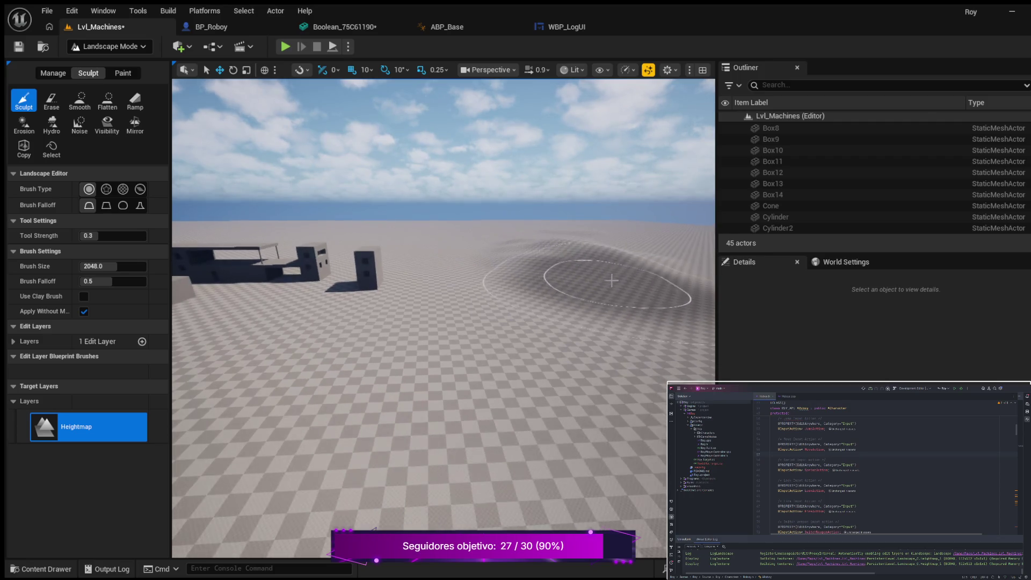
scroll(612, 293, up, 5)
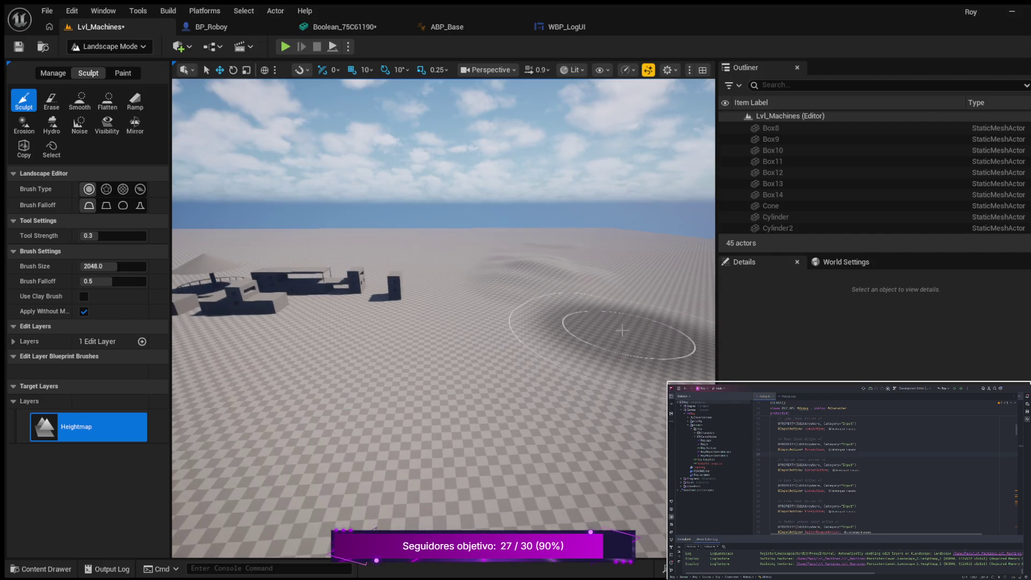
scroll(569, 343, up, 3)
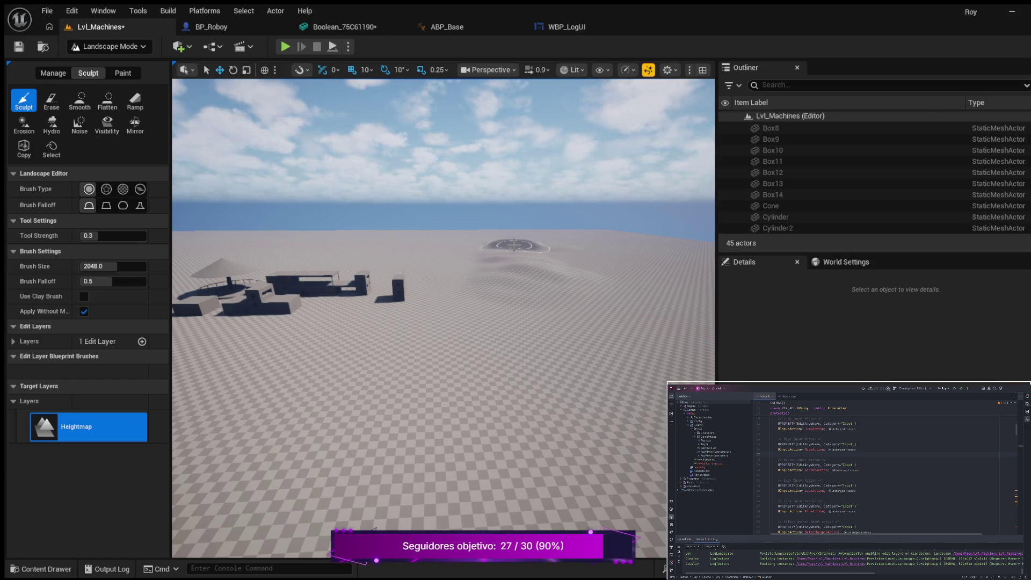
Raise two more mounds on the landscape, then start a play-in-editor test
drag(595, 231, 568, 231)
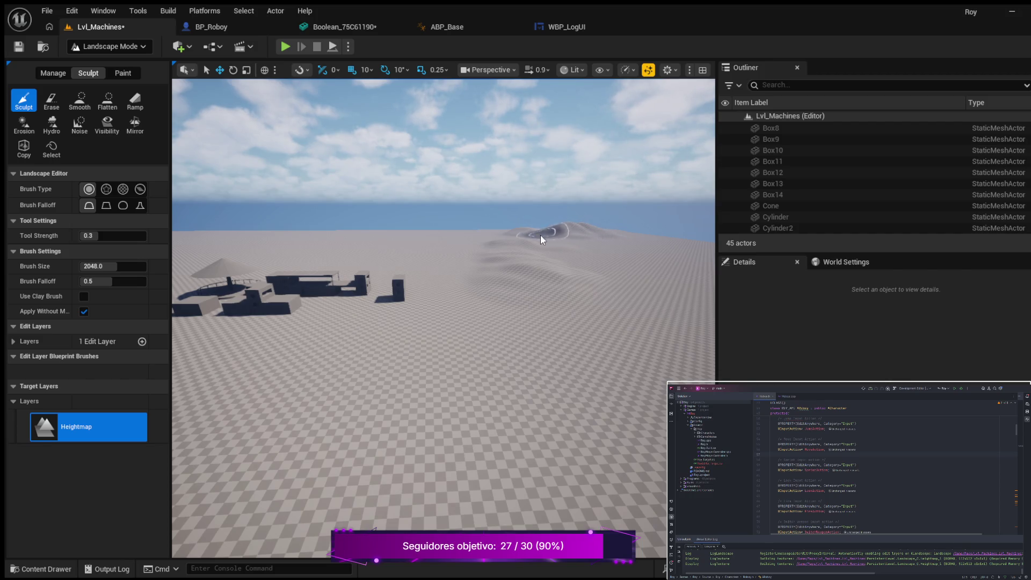
click(499, 234)
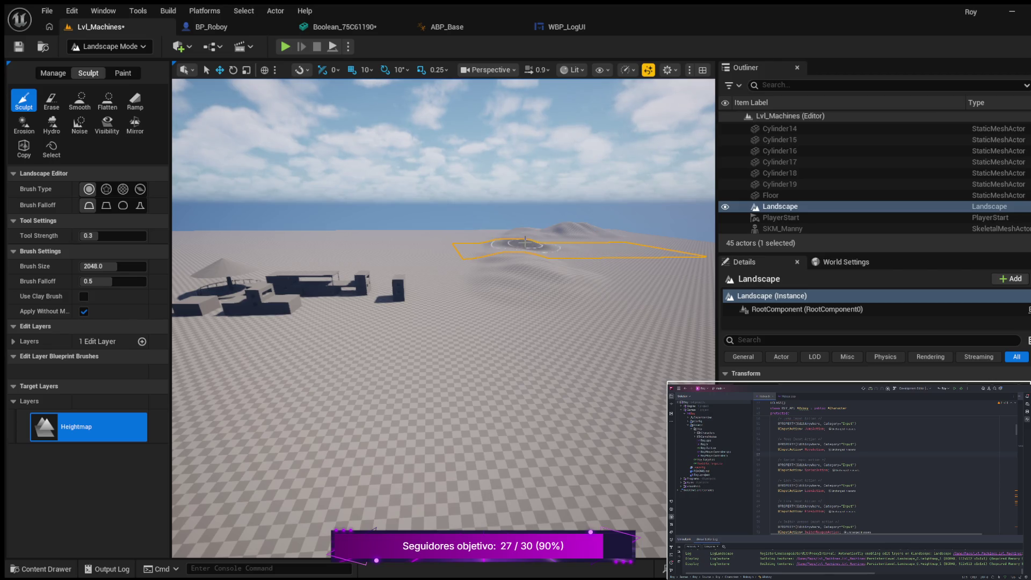
mouse_move(537, 279)
mouse_down()
mouse_move(520, 304)
mouse_move(529, 233)
mouse_move(578, 311)
mouse_move(552, 323)
mouse_move(548, 299)
mouse_move(520, 307)
mouse_move(537, 294)
mouse_move(518, 244)
mouse_up()
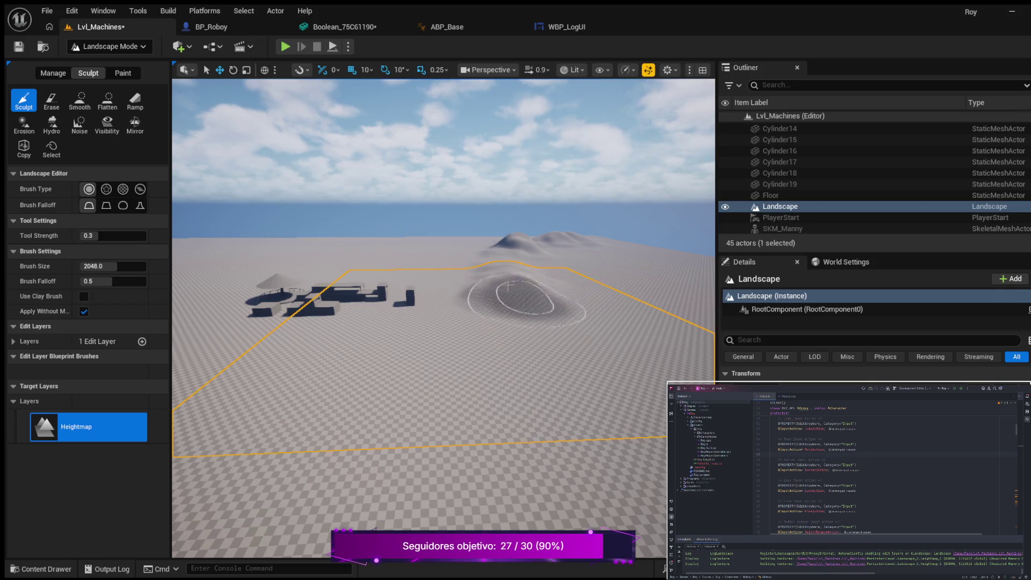
click(284, 47)
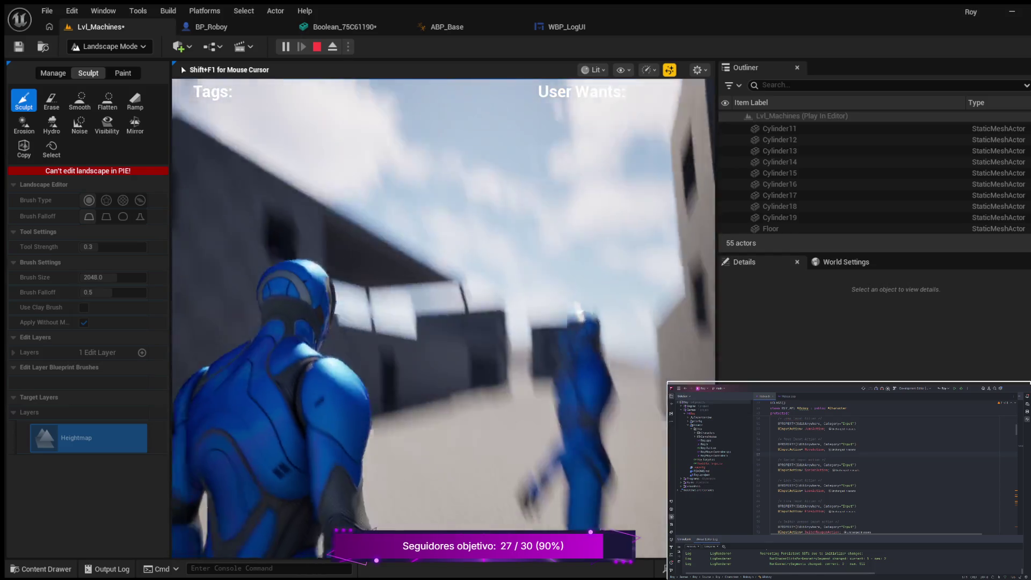
key(w)
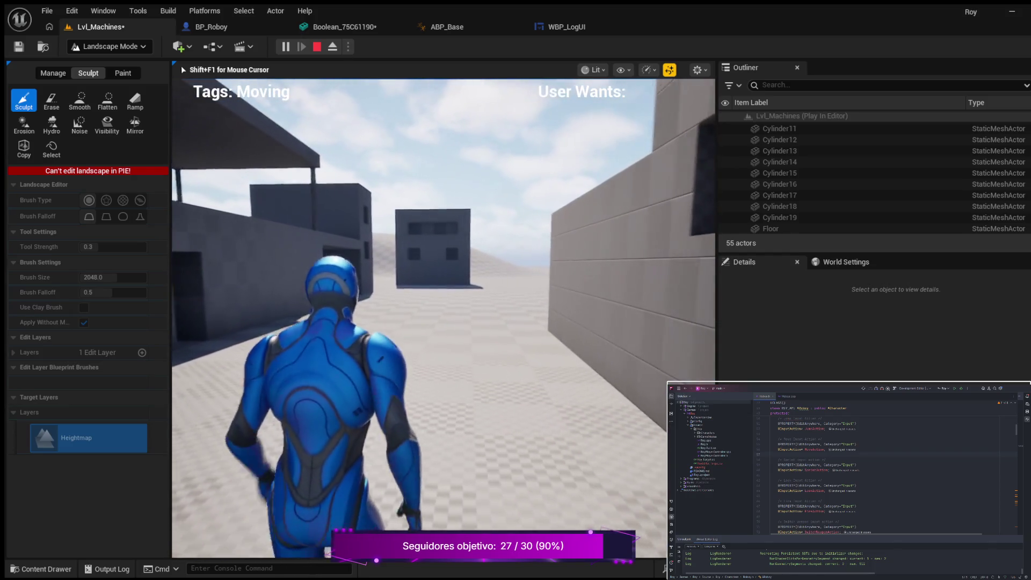
key(shift)
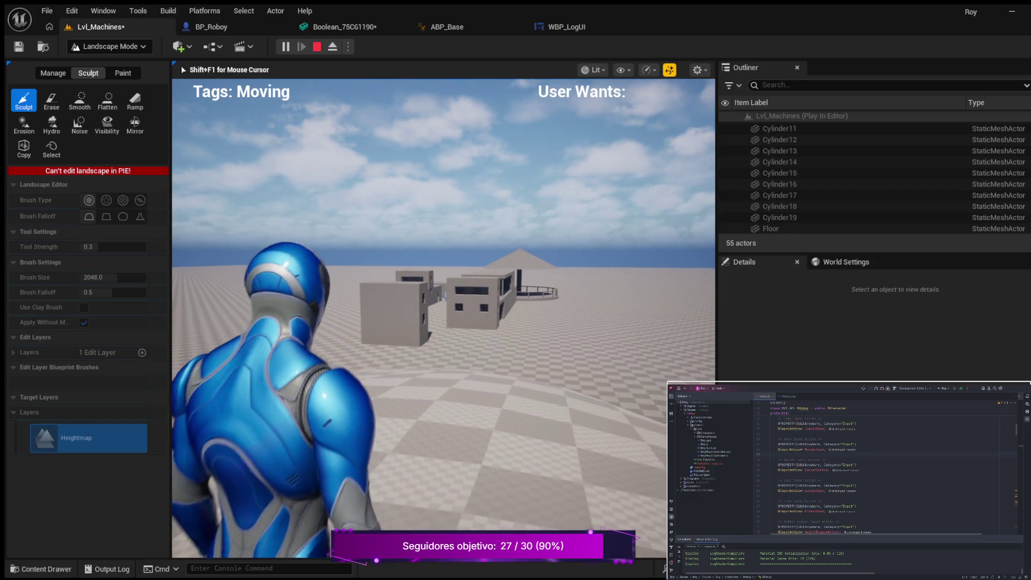
key(Escape)
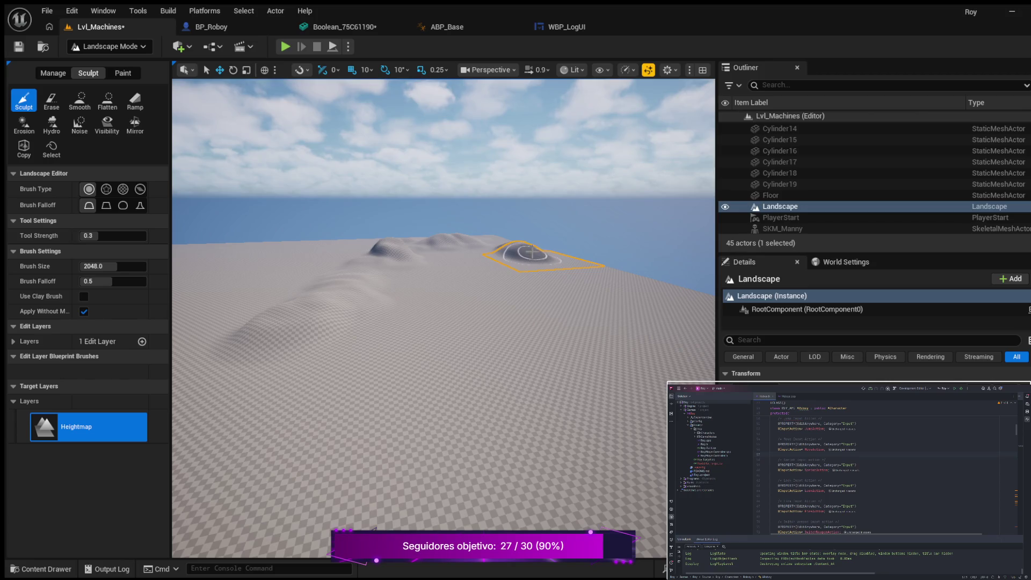
Sculpt a raised mound into the terrain with the 2048 brush at 0.3 strength
mouse_move(553, 255)
mouse_down()
mouse_move(611, 280)
mouse_move(529, 253)
mouse_move(618, 290)
mouse_move(590, 291)
mouse_move(583, 272)
mouse_move(559, 267)
mouse_move(537, 277)
mouse_move(569, 283)
mouse_move(529, 245)
mouse_up()
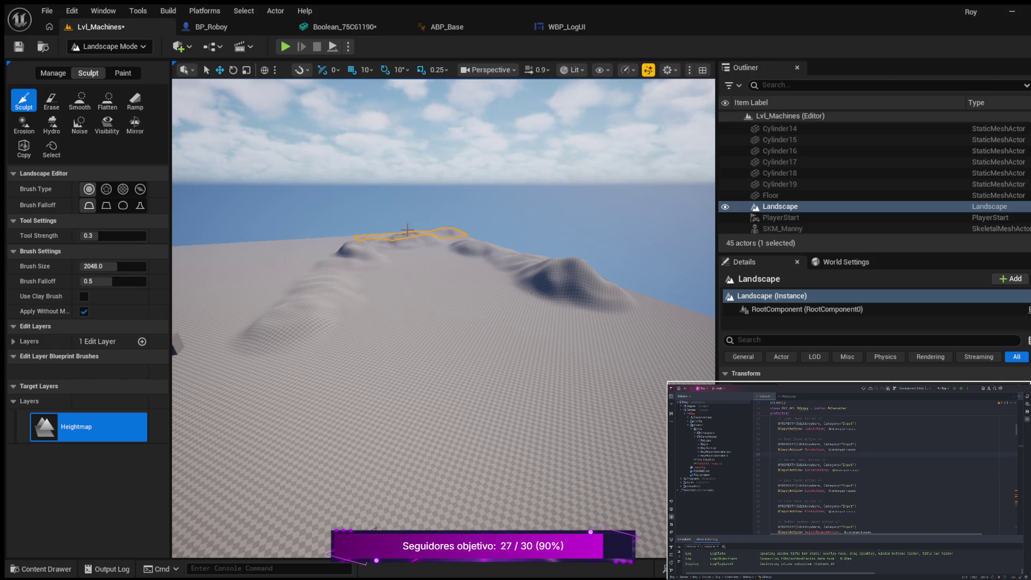
scroll(552, 281, down, 5)
scroll(478, 332, up, 3)
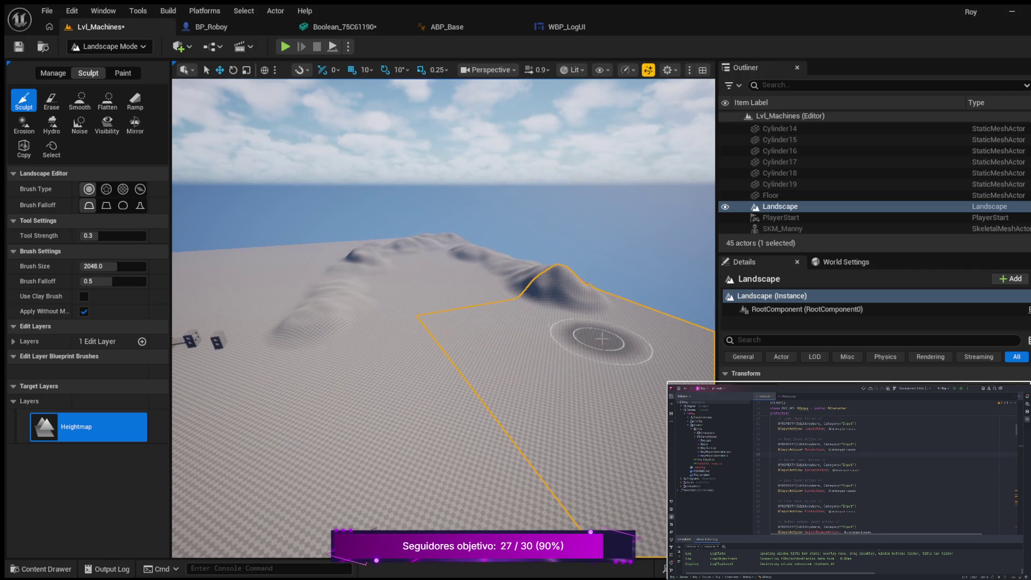
scroll(523, 361, down, 5)
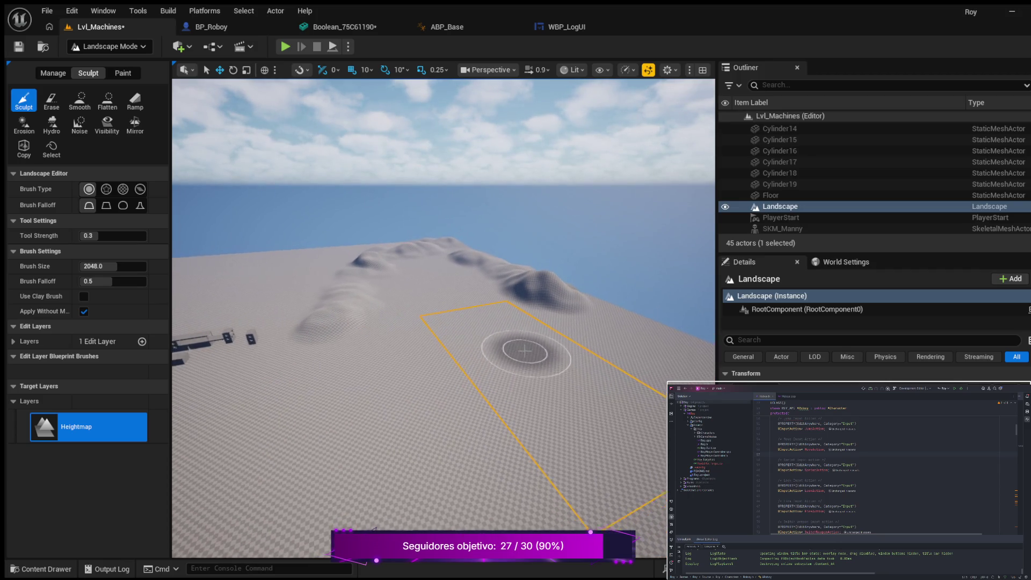
scroll(518, 338, down, 3)
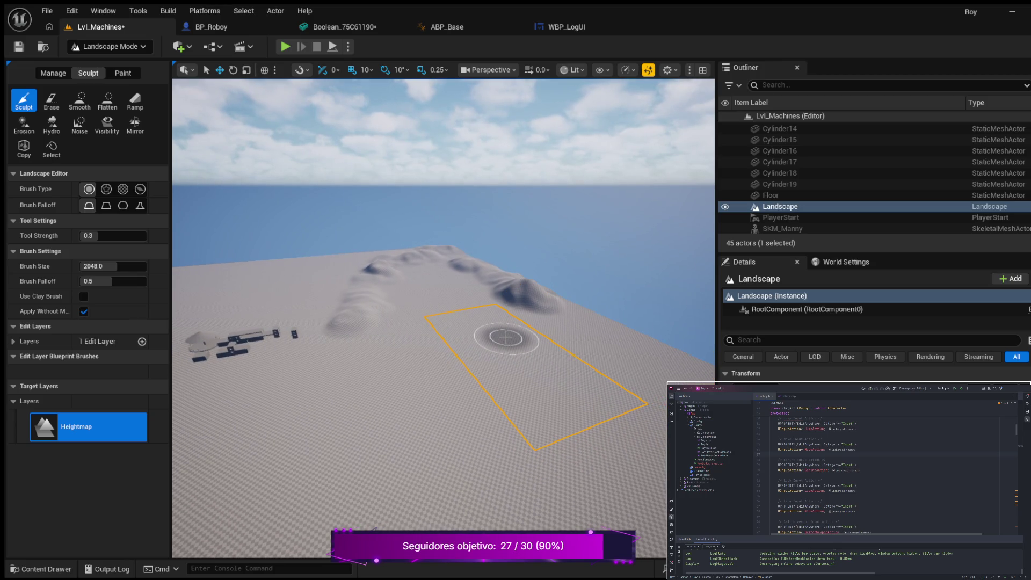
scroll(505, 337, up, 10)
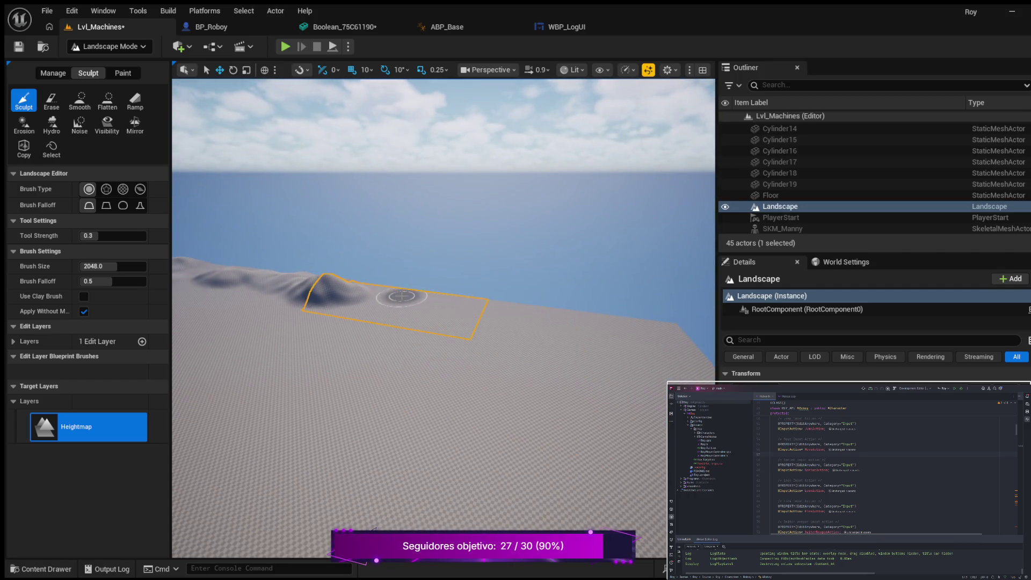
Raise a winding ridge across the terrain and build it up with further passes
mouse_move(438, 304)
mouse_down()
mouse_move(665, 333)
mouse_move(525, 318)
mouse_up()
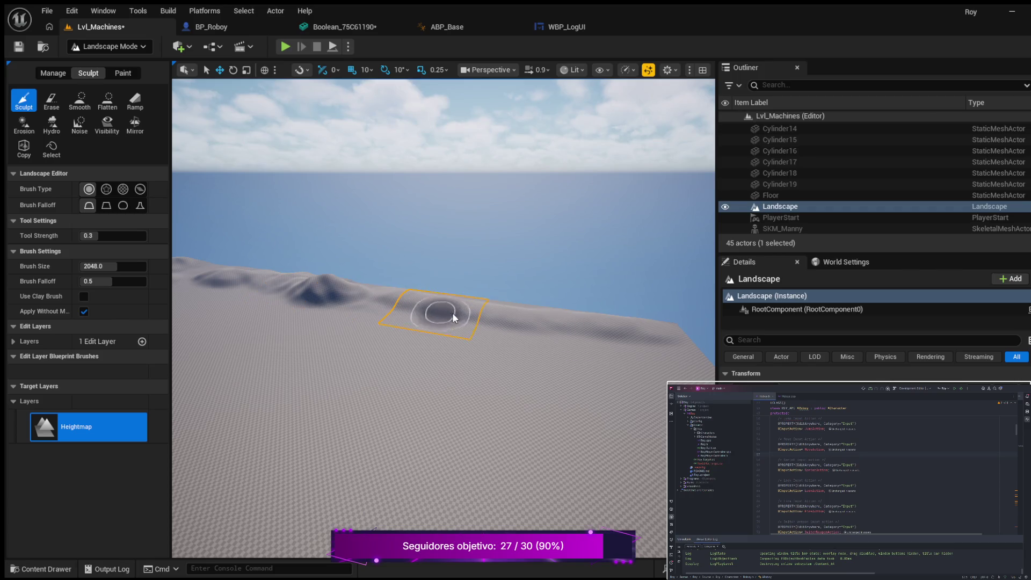
scroll(376, 322, down, 5)
scroll(312, 341, up, 5)
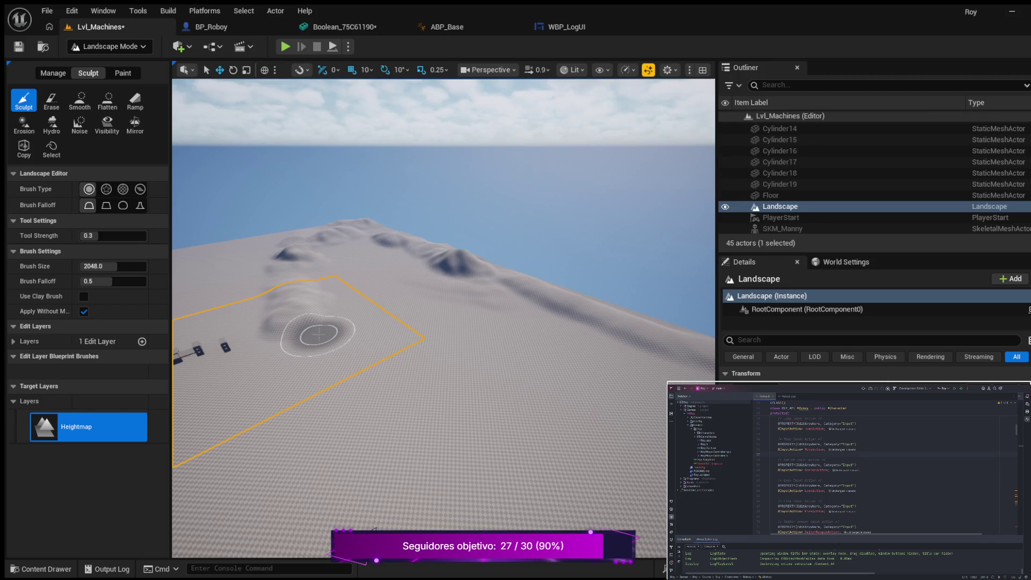
scroll(445, 322, up, 3)
drag(480, 283, 552, 287)
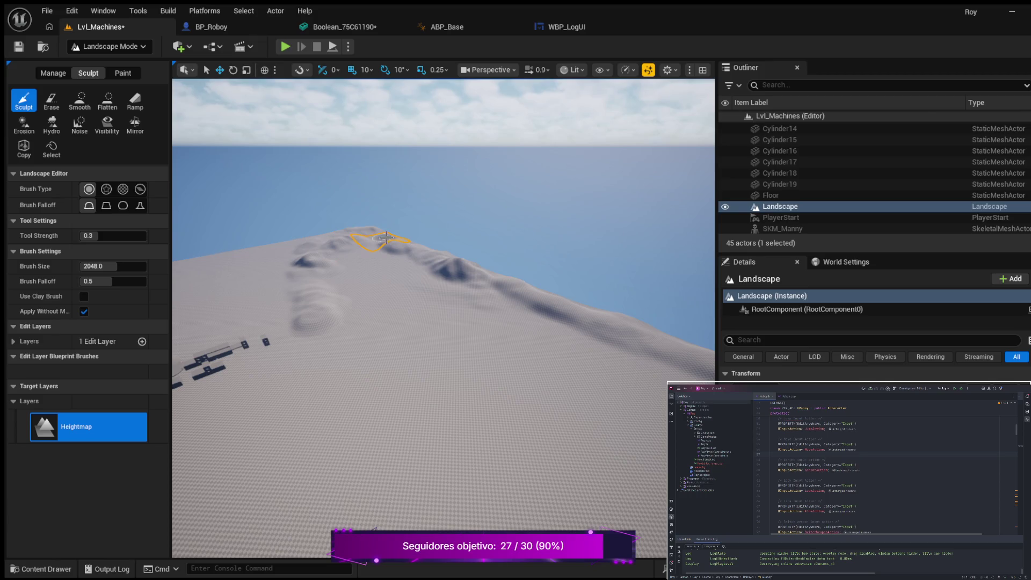
mouse_move(378, 236)
mouse_down()
mouse_move(518, 287)
mouse_move(471, 280)
mouse_move(531, 292)
mouse_up()
scroll(544, 311, down, 2)
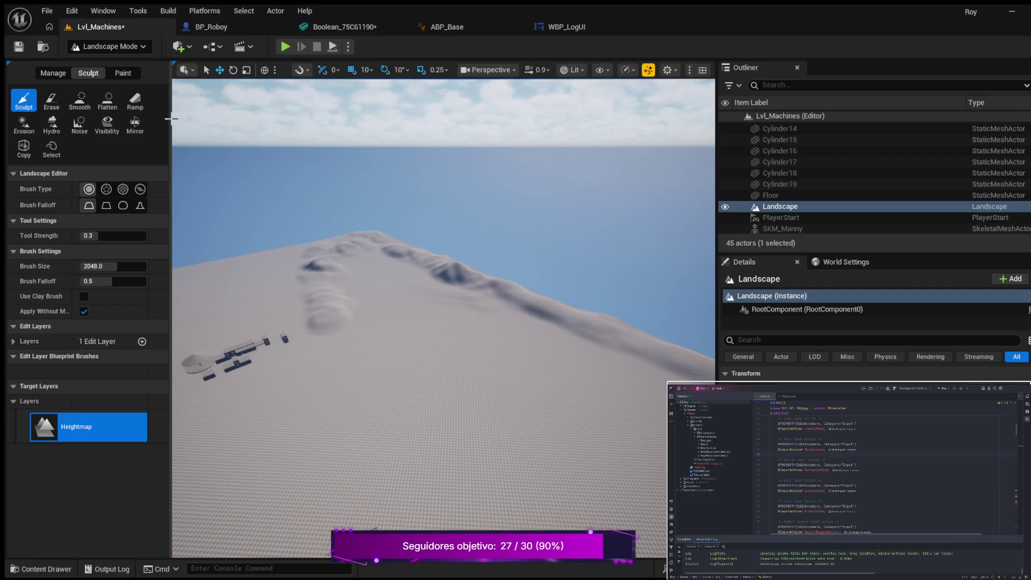
scroll(355, 268, up, 5)
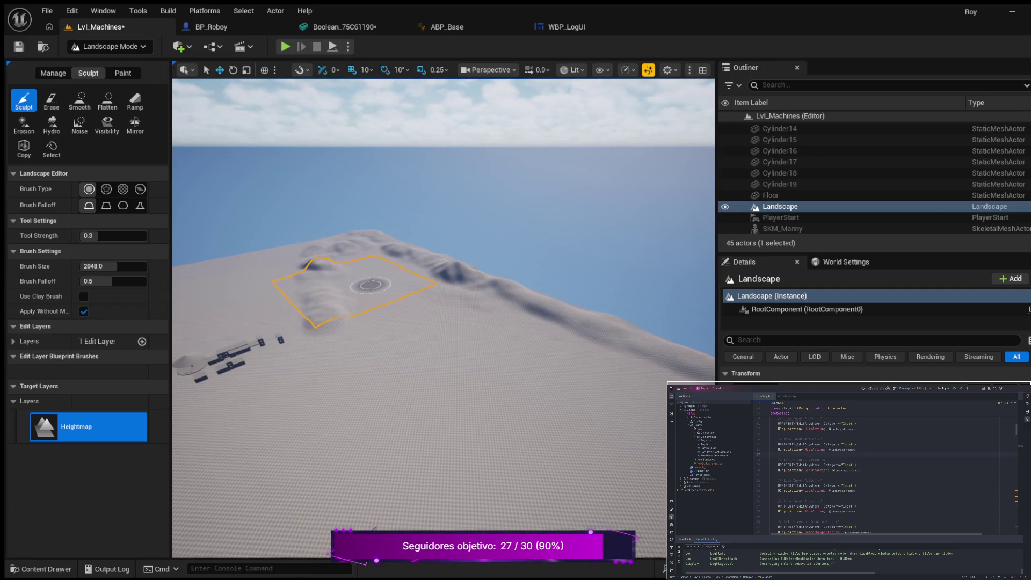
scroll(372, 283, up, 2)
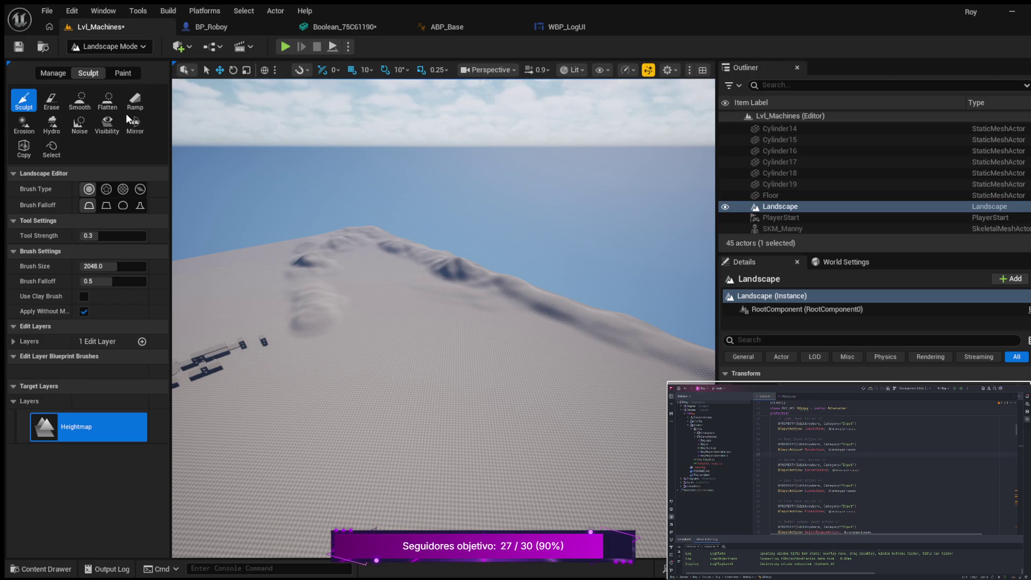
Switch to Modeling Mode with Shift+5 and zoom in toward the buildings
key(shift+5)
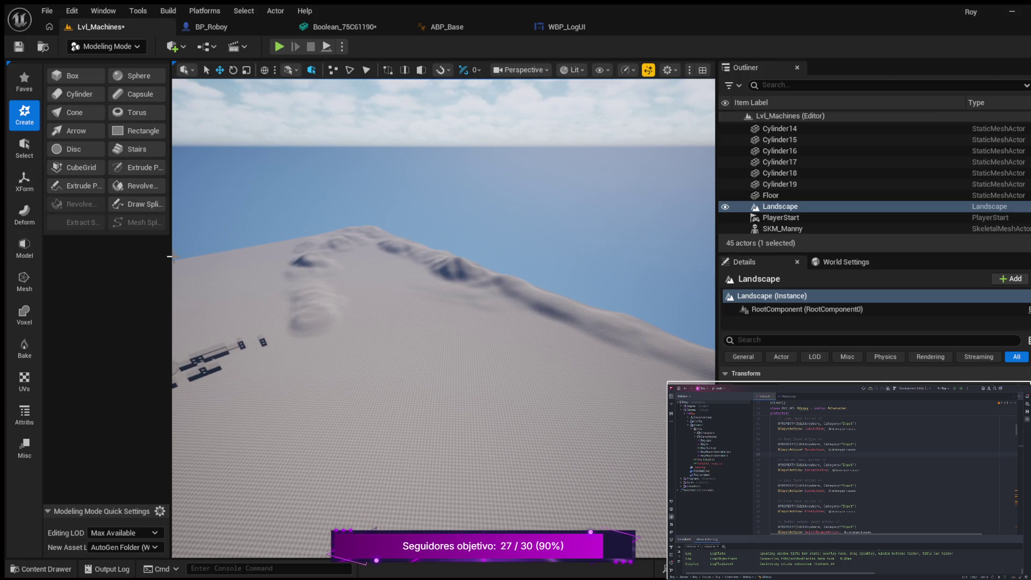
mouse_move(261, 278)
mouse_down()
mouse_move(261, 298)
mouse_move(267, 266)
mouse_up()
scroll(322, 271, up, 3)
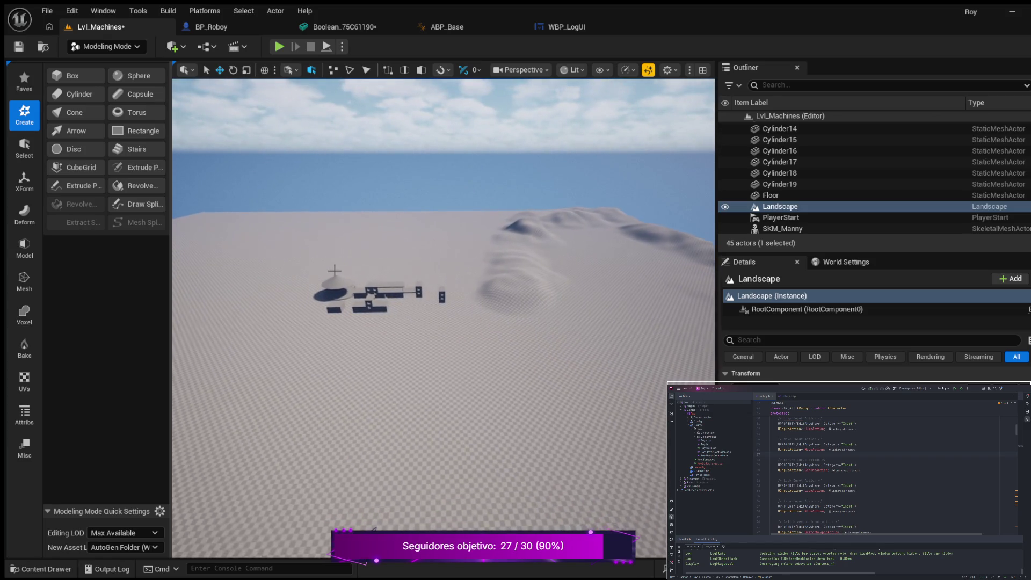
scroll(325, 262, up, 4)
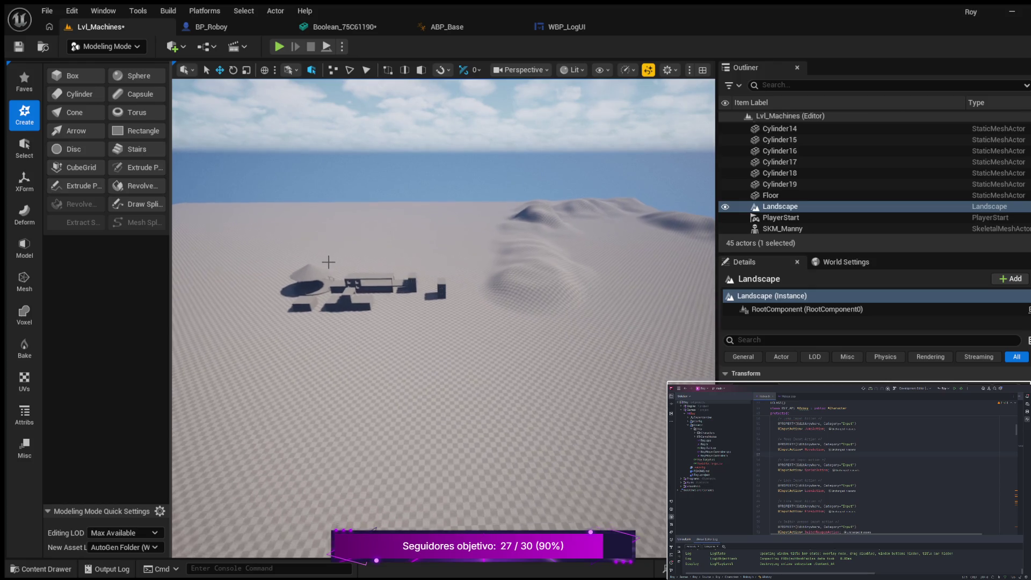
scroll(324, 259, up, 5)
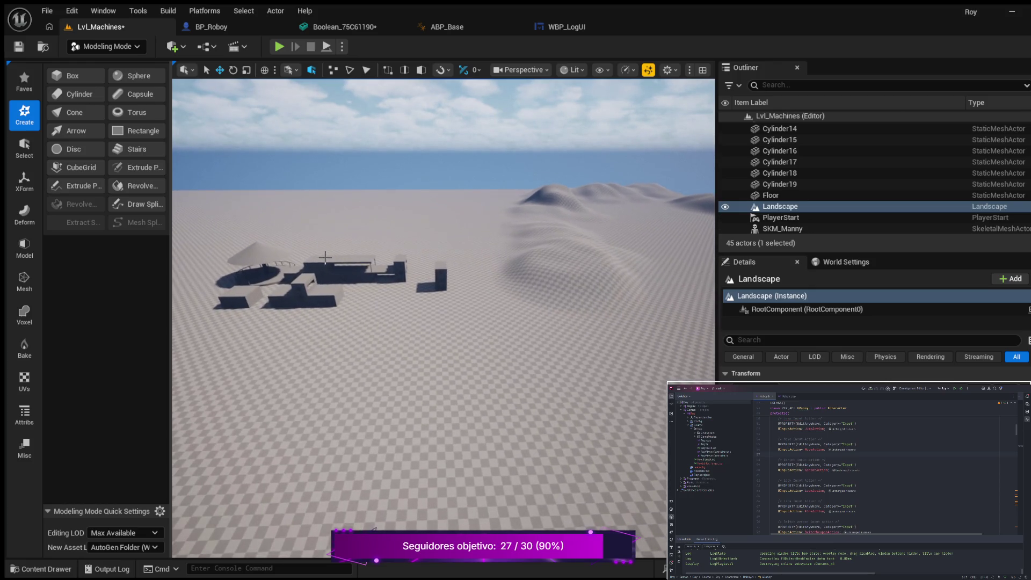
scroll(328, 258, up, 5)
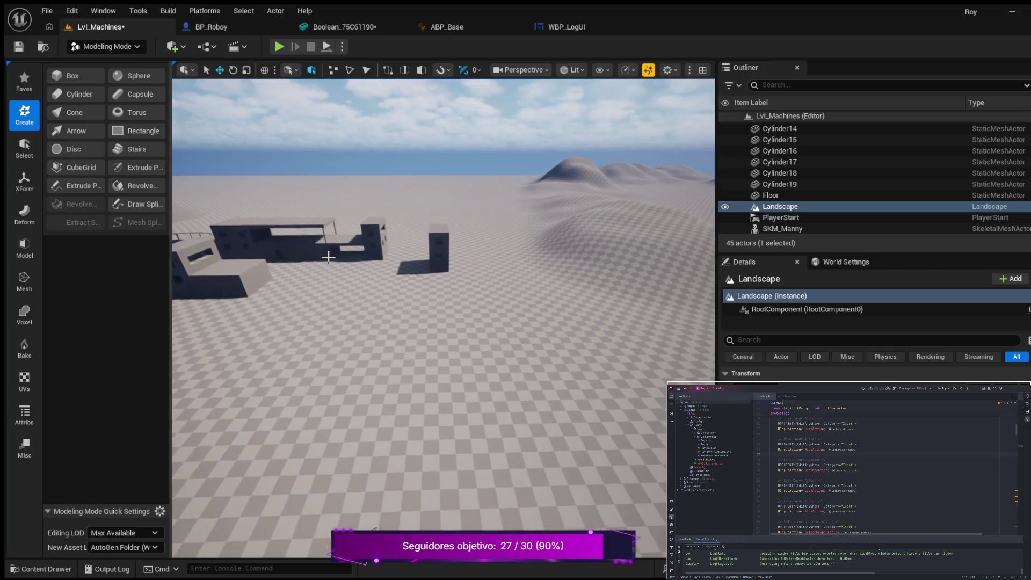
scroll(324, 257, up, 5)
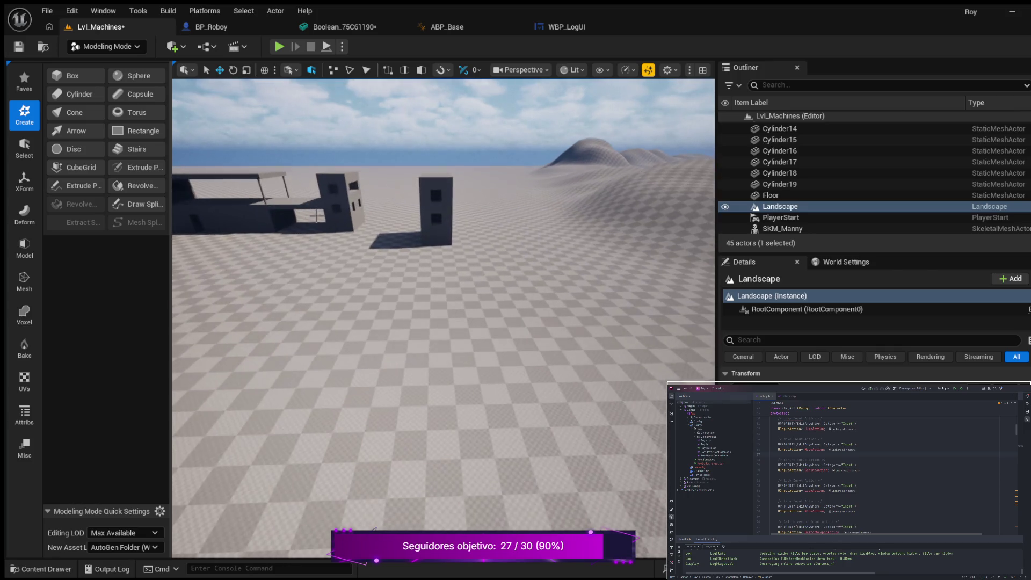
scroll(324, 257, up, 5)
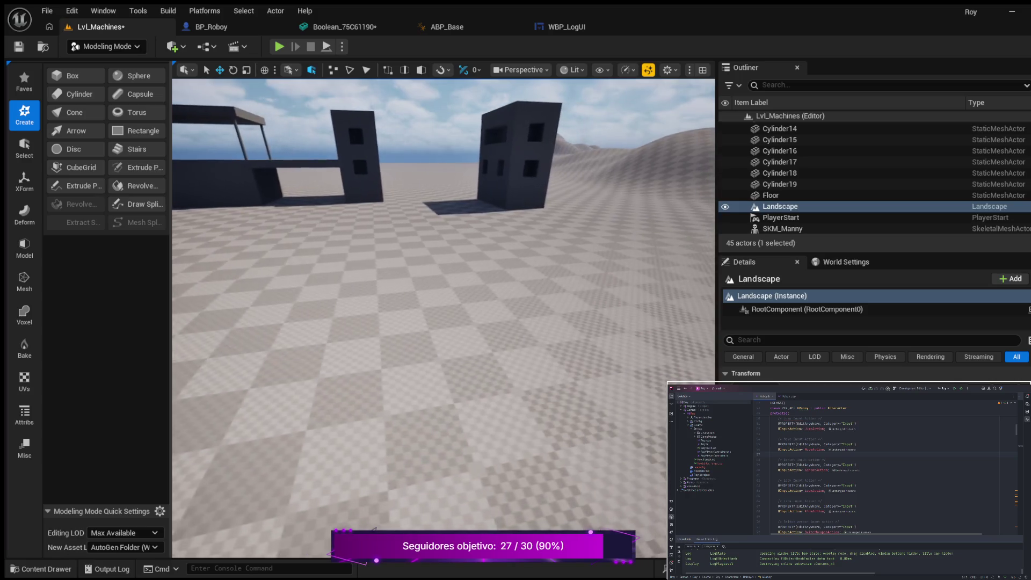
scroll(212, 129, up, 2)
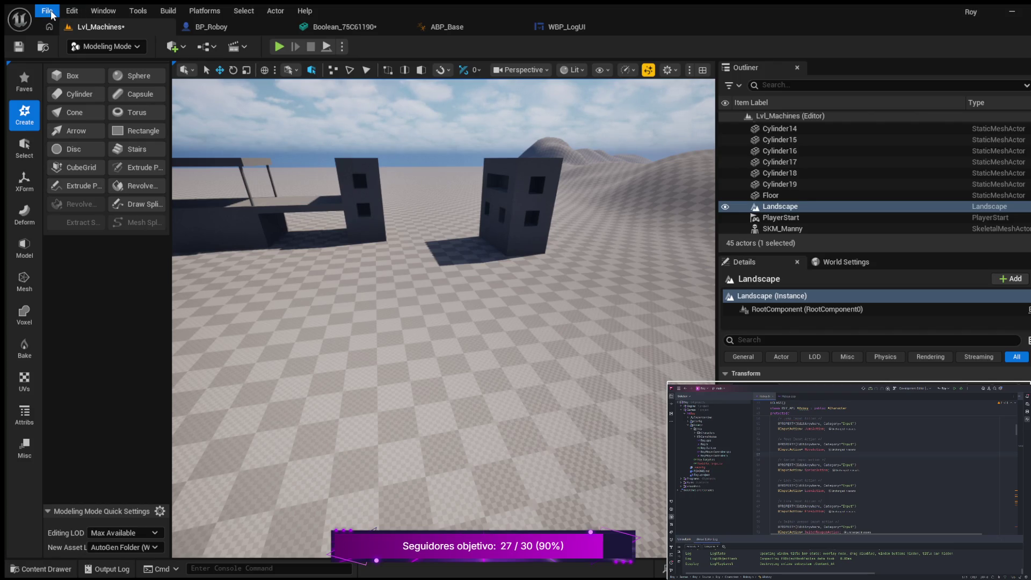
Save all unsaved changes with Ctrl+Shift+S and frame the buildings
key(ctrl+shift+s)
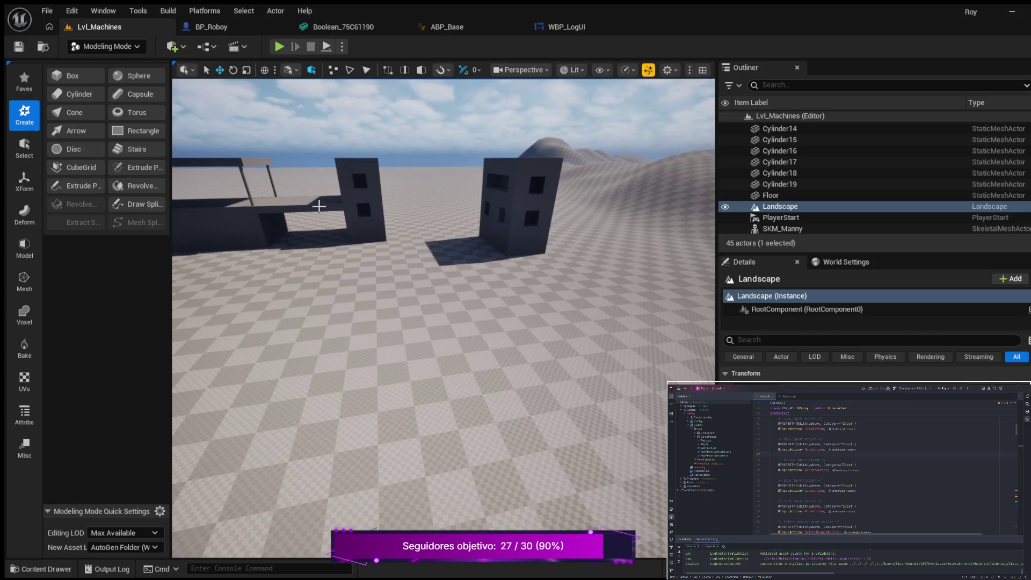
mouse_move(333, 222)
mouse_down()
mouse_move(326, 239)
mouse_move(293, 253)
mouse_move(300, 236)
mouse_move(326, 240)
mouse_up()
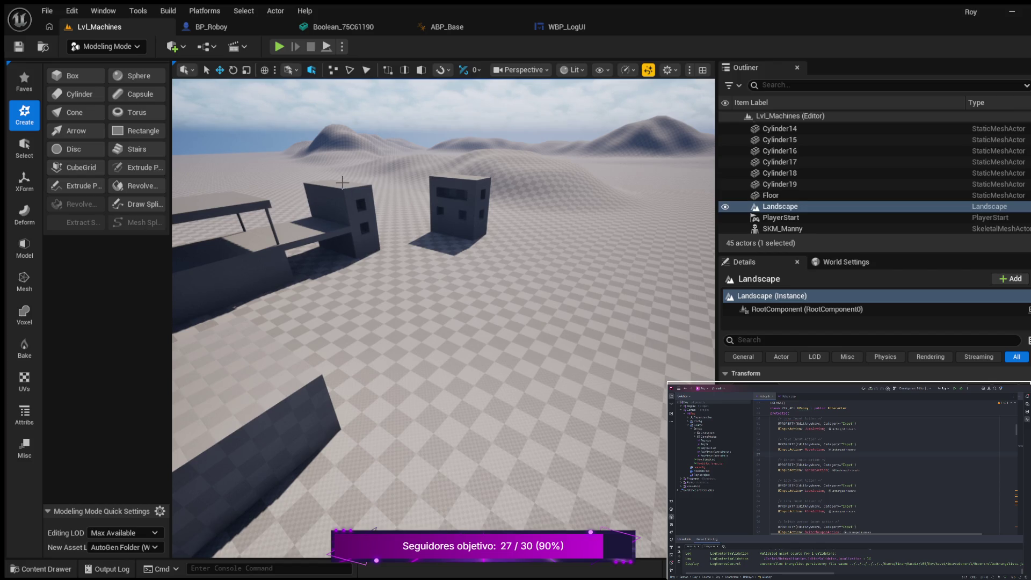
mouse_move(533, 255)
mouse_down()
mouse_move(525, 236)
mouse_move(537, 274)
mouse_up()
drag(433, 198, 433, 198)
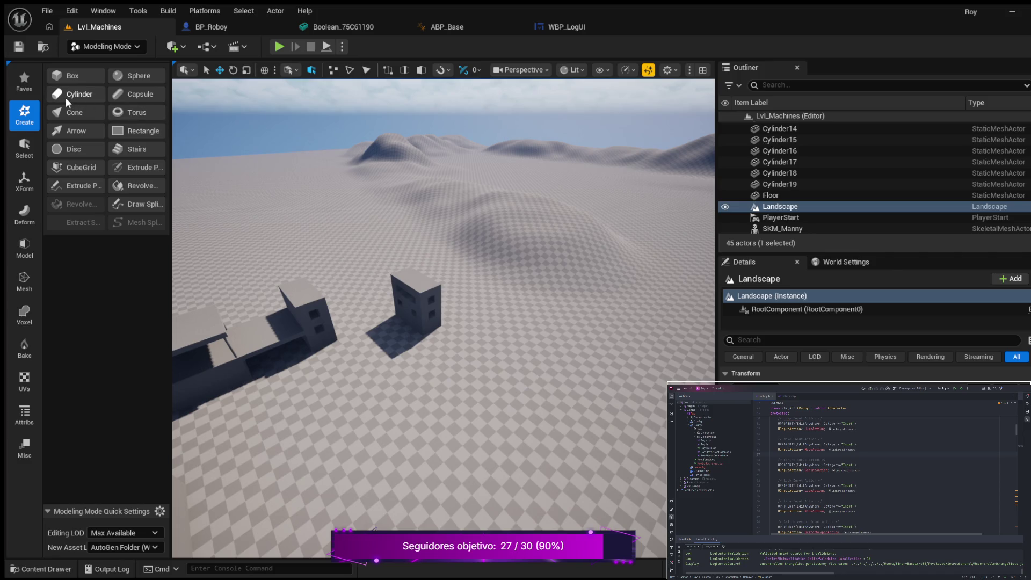
scroll(252, 411, up, 2)
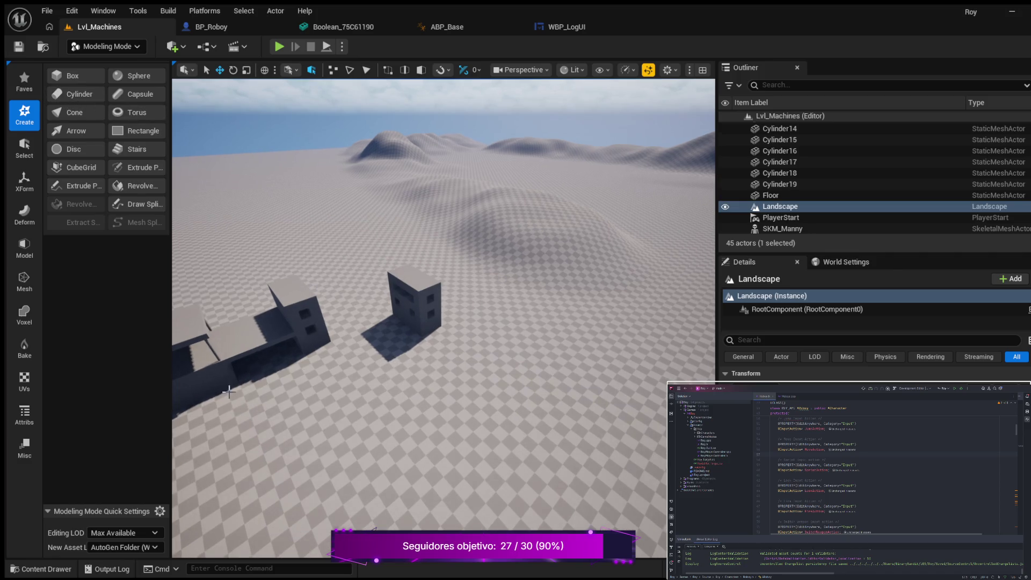
Place a new cylinder on the terrain with the Create Cylinder tool
click(80, 99)
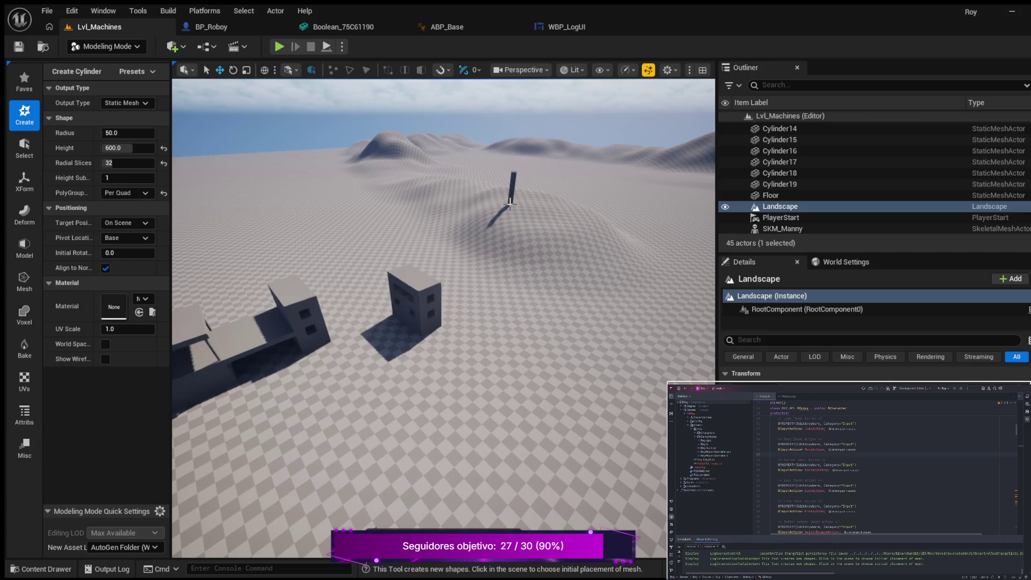
click(507, 199)
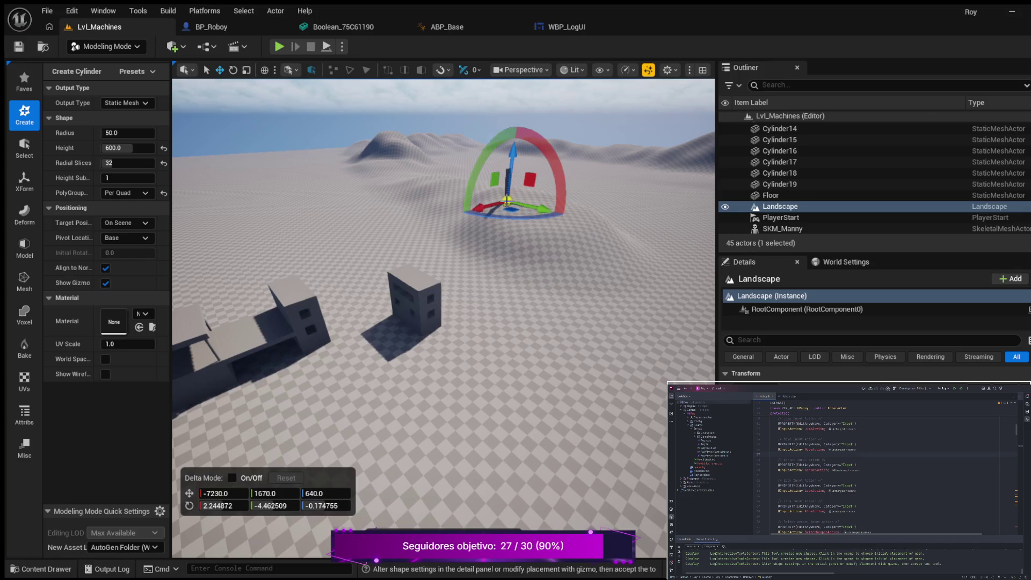
mouse_move(452, 205)
mouse_down()
mouse_move(537, 197)
mouse_move(537, 298)
mouse_move(439, 214)
mouse_up()
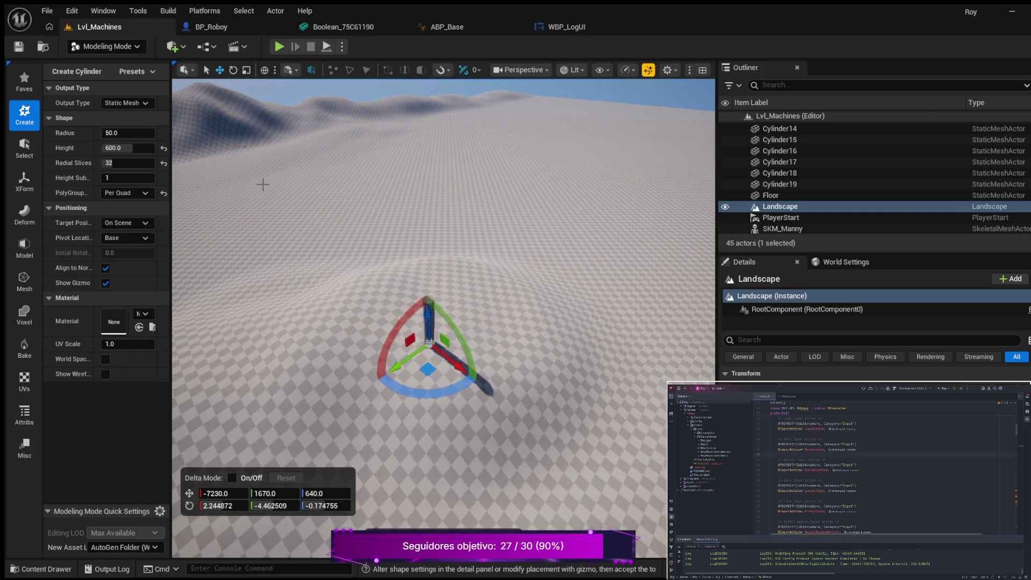
mouse_move(440, 215)
mouse_down()
mouse_move(440, 188)
mouse_move(325, 194)
mouse_up()
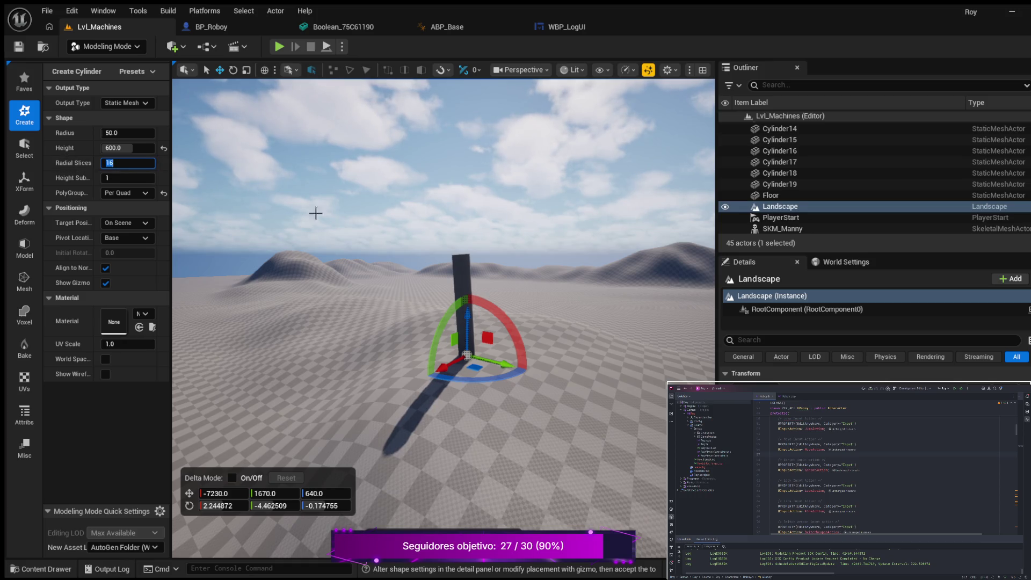
mouse_move(364, 261)
mouse_down()
mouse_move(364, 314)
mouse_move(322, 311)
mouse_up()
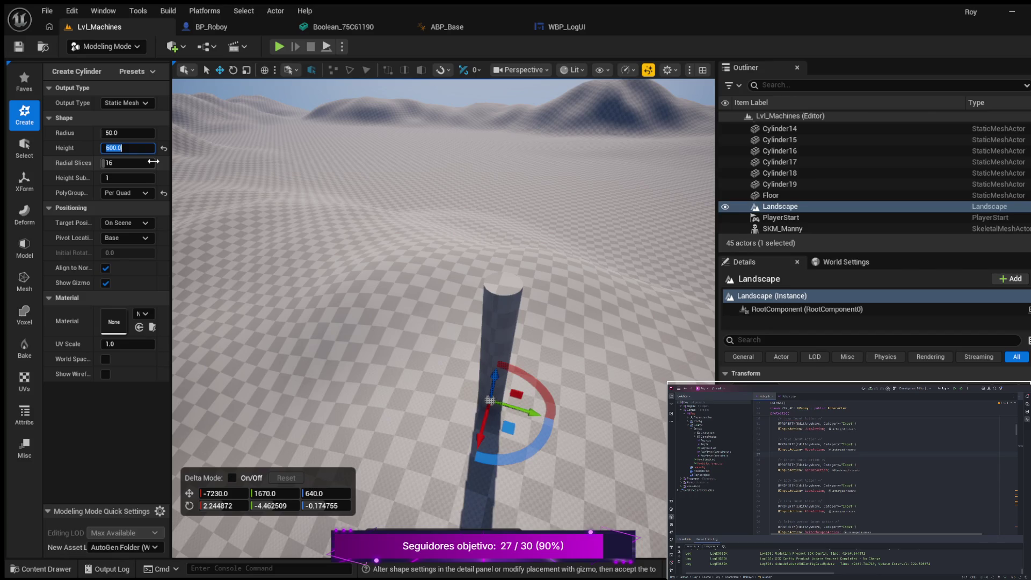
Set the cylinder's height to 800 and accept it as Cylinder20 with radius 50
key(Return)
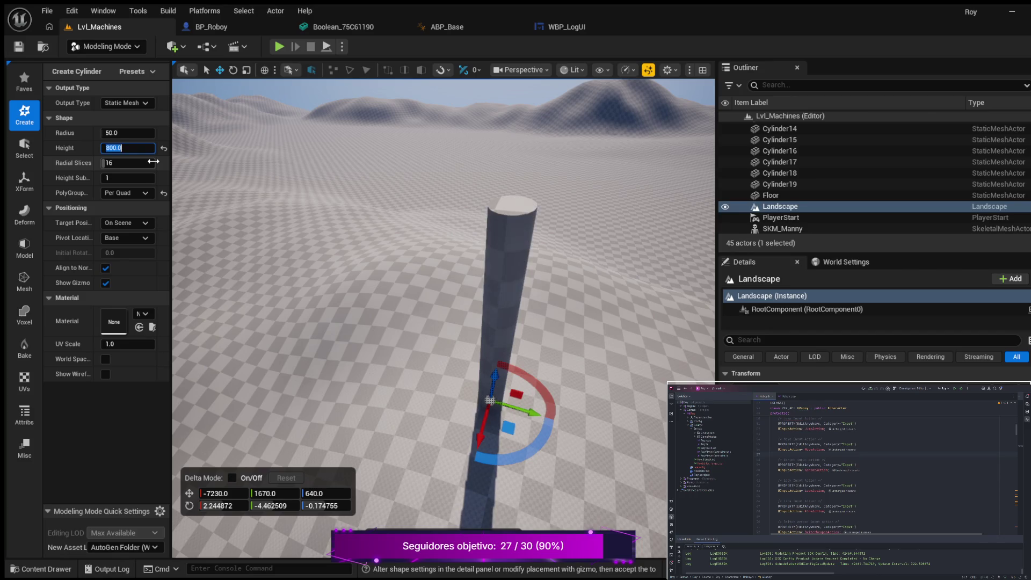
scroll(443, 317, down, 5)
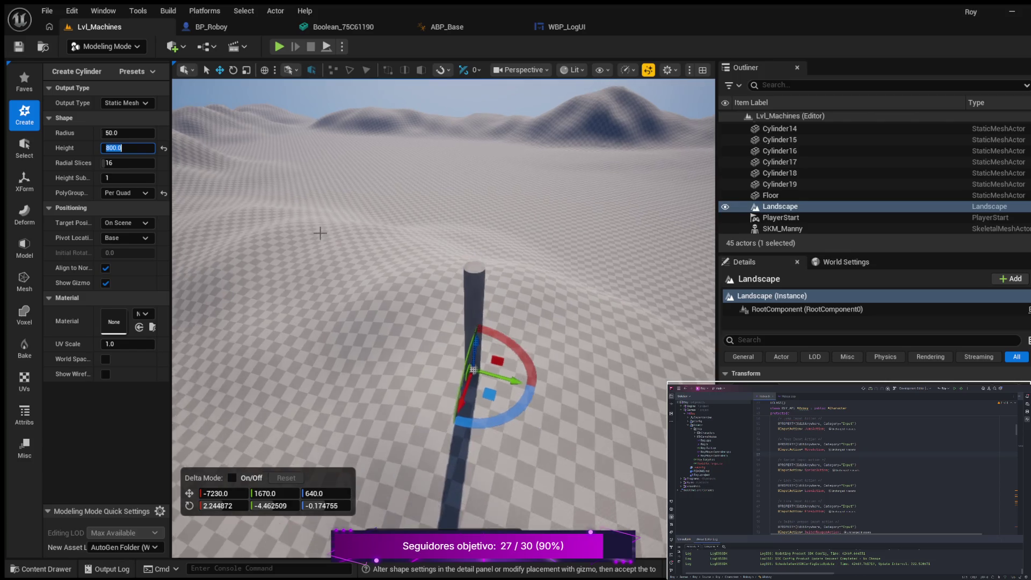
mouse_move(443, 316)
mouse_down()
mouse_move(375, 322)
mouse_move(502, 320)
mouse_move(502, 306)
mouse_move(390, 310)
mouse_up()
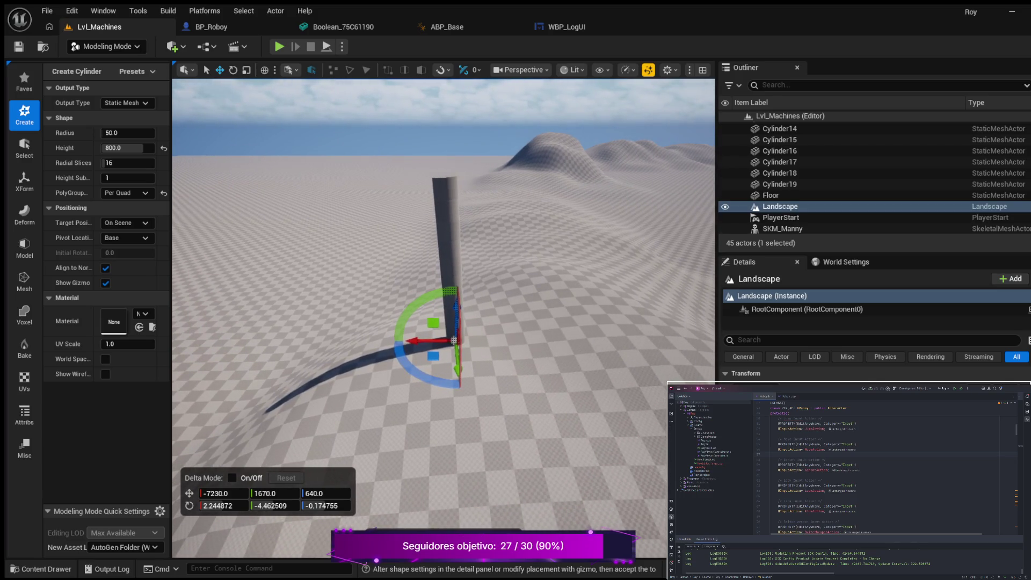
drag(390, 310, 386, 219)
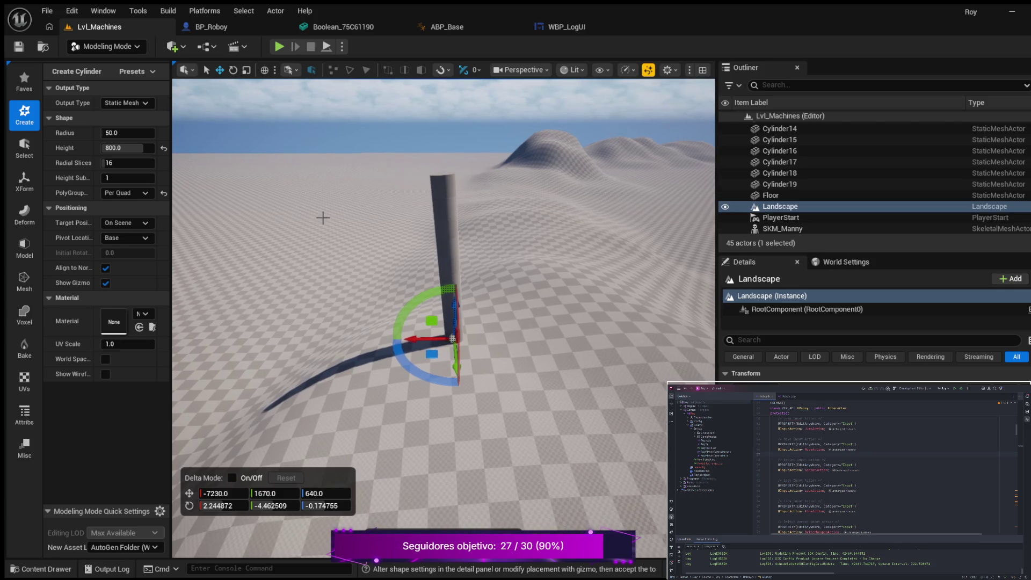
mouse_move(276, 224)
mouse_down()
mouse_move(247, 177)
mouse_move(269, 177)
mouse_up()
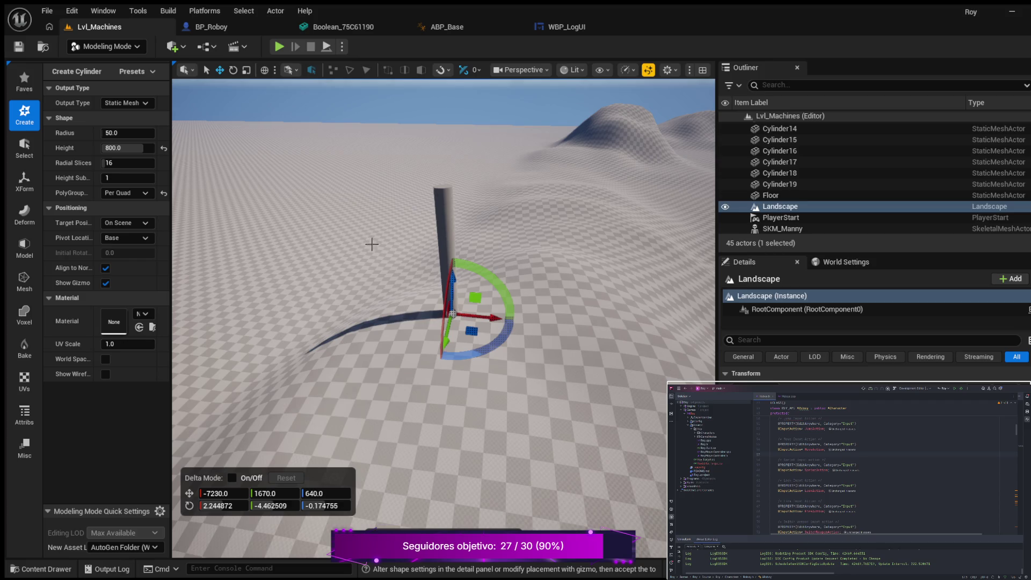
key(Return)
mouse_move(430, 397)
mouse_down()
mouse_move(430, 365)
mouse_move(431, 429)
mouse_up()
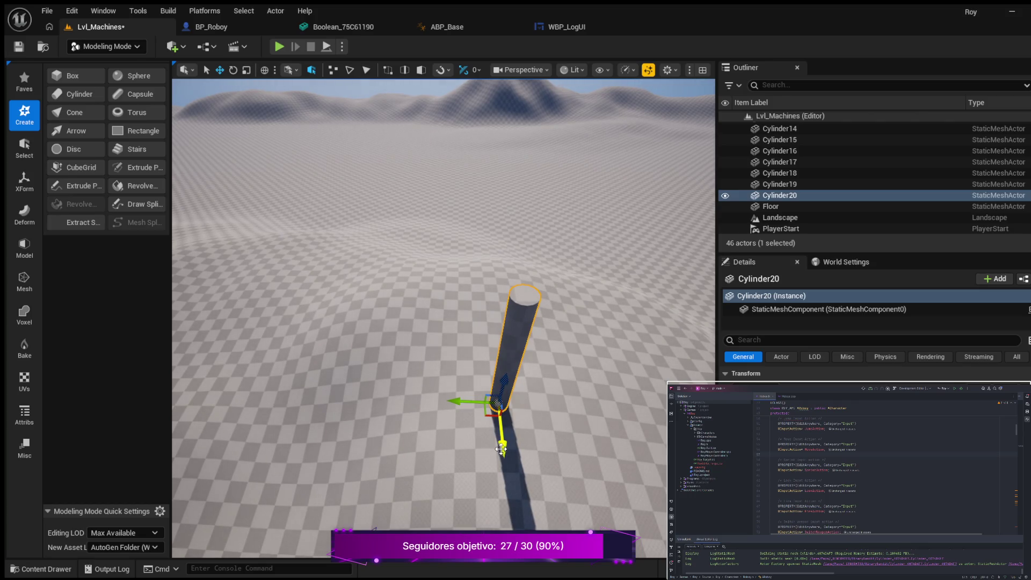
Duplicate Box14 and move the copy, Box15, to the base of Cylinder20
scroll(479, 394, down, 2)
mouse_move(333, 398)
mouse_down()
mouse_move(232, 289)
mouse_move(189, 338)
mouse_move(206, 321)
mouse_up()
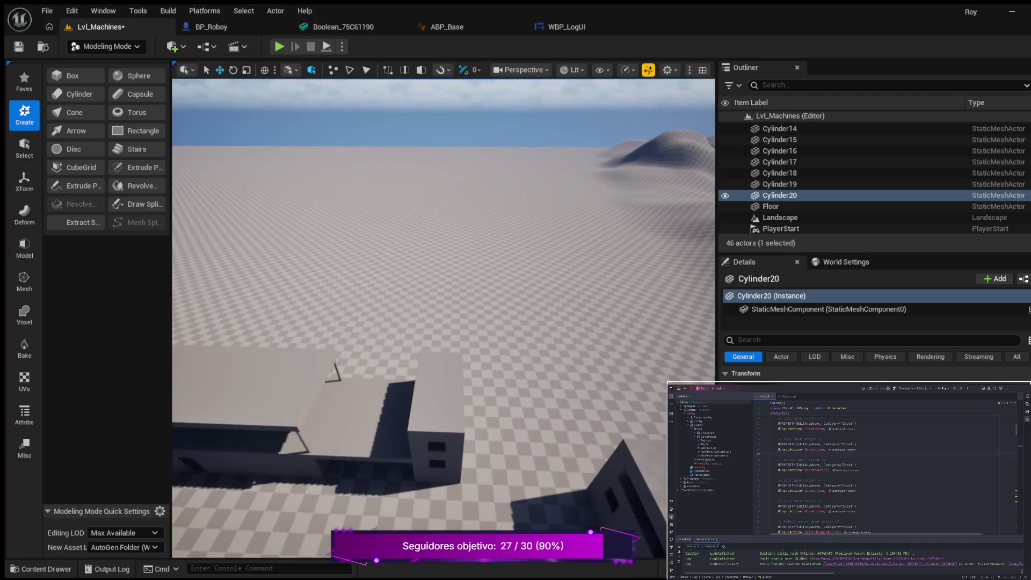
click(385, 430)
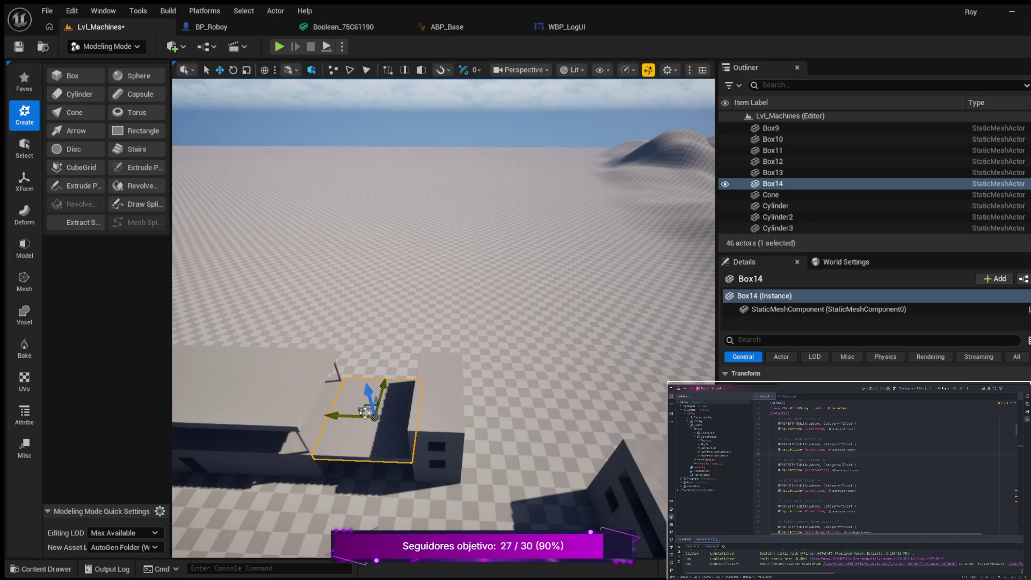
key(ctrl+d)
drag(329, 415, 666, 413)
mouse_move(388, 401)
mouse_down()
mouse_move(647, 388)
mouse_move(472, 375)
mouse_move(546, 391)
mouse_up()
mouse_move(410, 370)
mouse_down()
mouse_move(579, 341)
mouse_move(592, 290)
mouse_up()
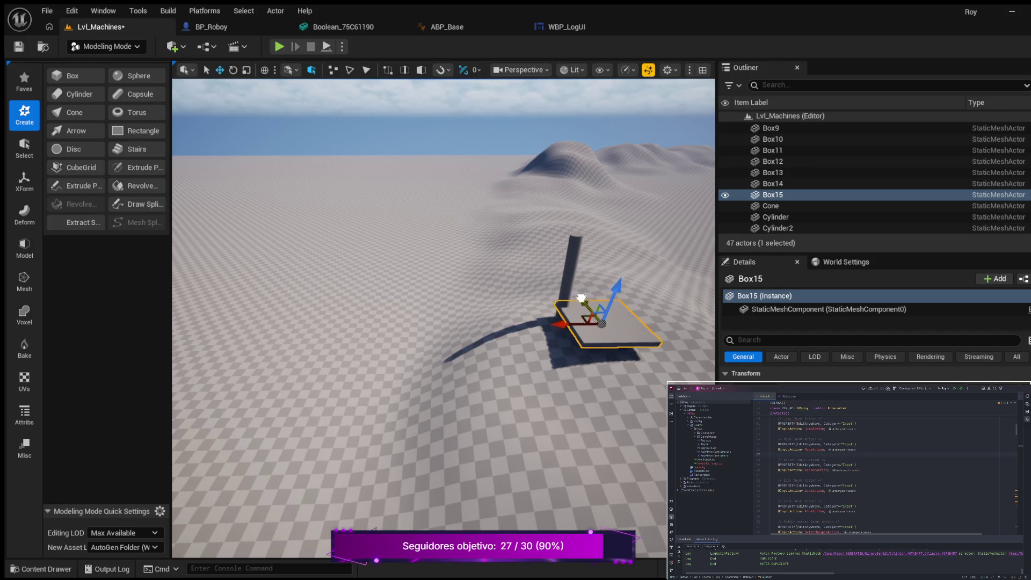
mouse_move(577, 342)
mouse_down()
mouse_move(639, 370)
mouse_move(658, 330)
mouse_move(585, 346)
mouse_move(639, 336)
mouse_up()
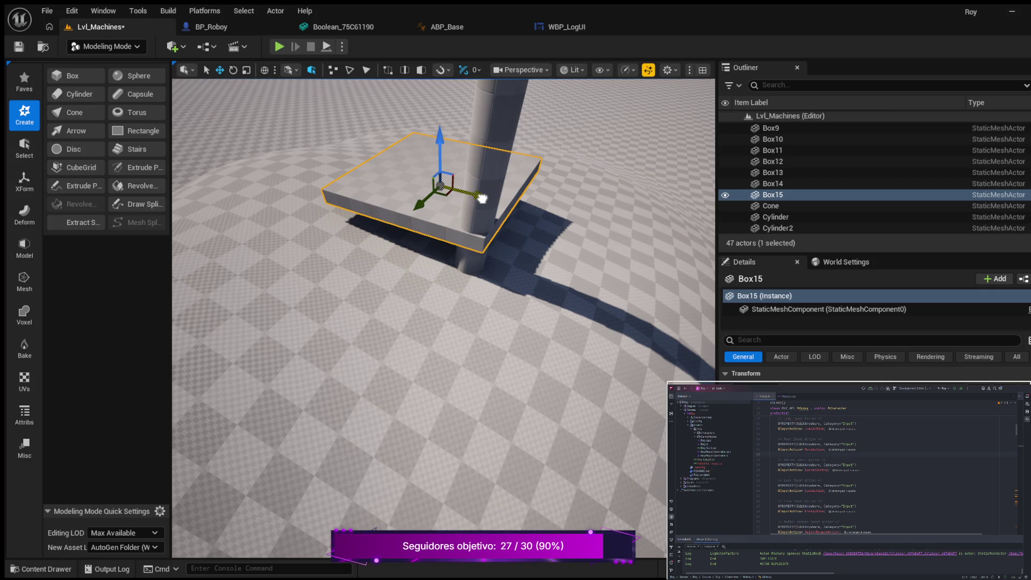
drag(439, 263, 486, 271)
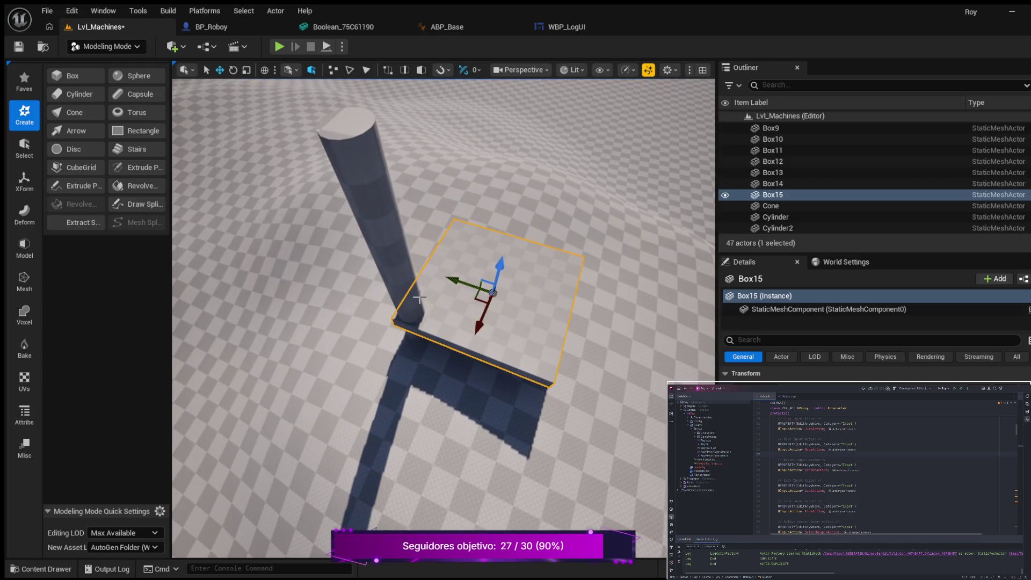
drag(343, 341, 352, 280)
Duplicate Cylinder20 as Cylinder21 at another Box15 corner and select both pillars
click(352, 275)
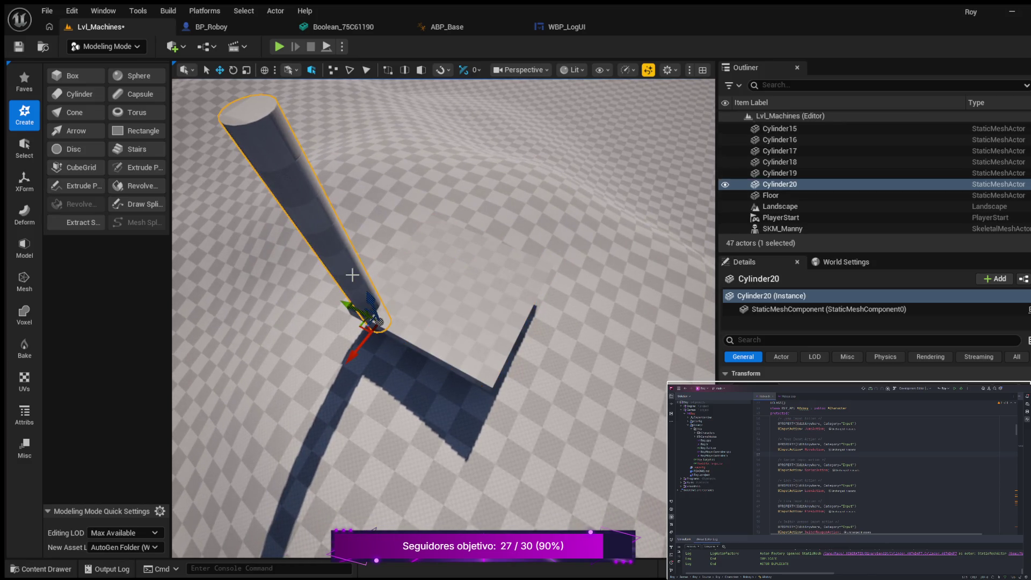
key(ctrl+d)
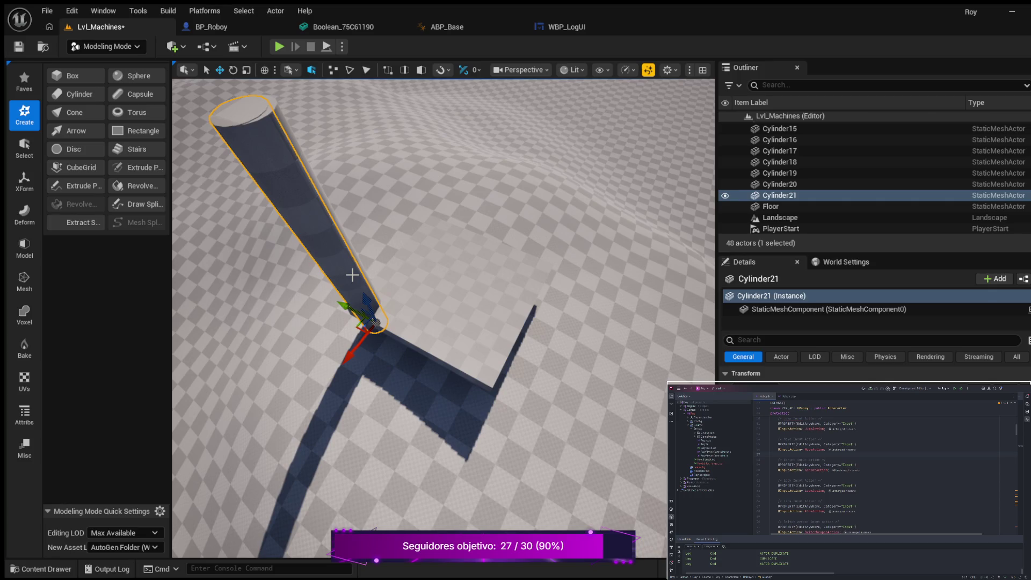
drag(354, 351, 444, 285)
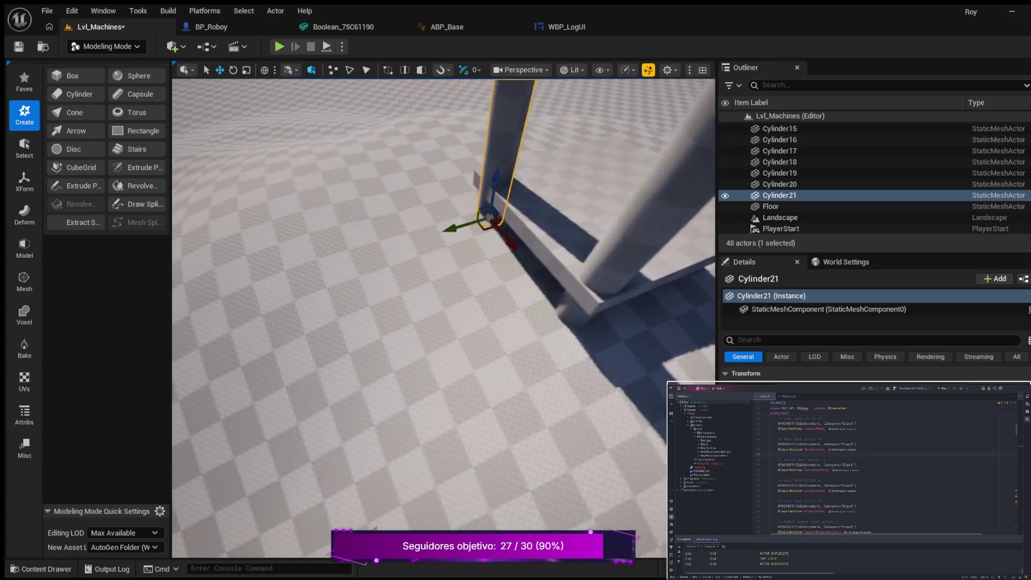
drag(398, 291, 398, 291)
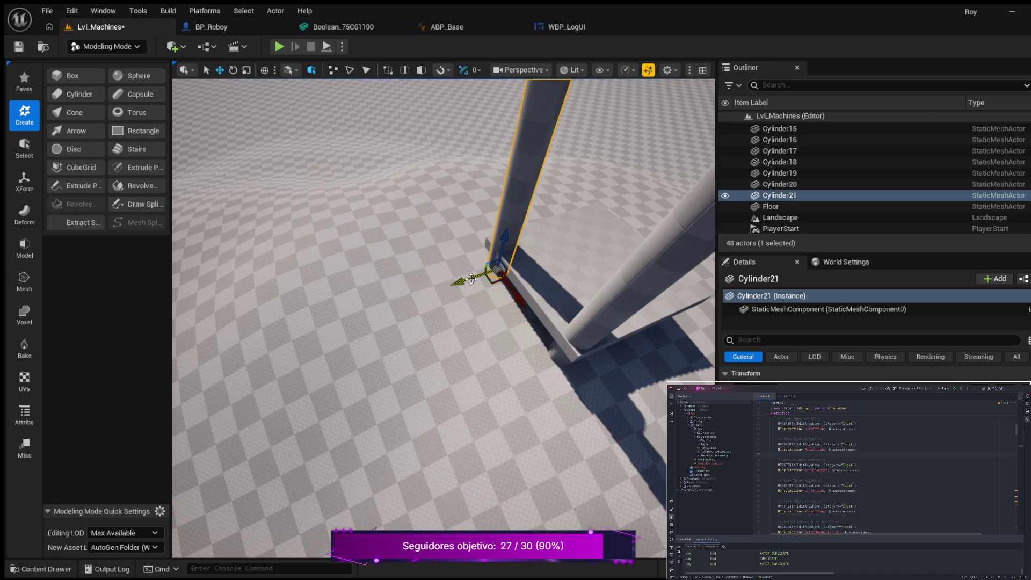
mouse_move(463, 280)
mouse_down()
mouse_move(420, 282)
mouse_move(410, 296)
mouse_up()
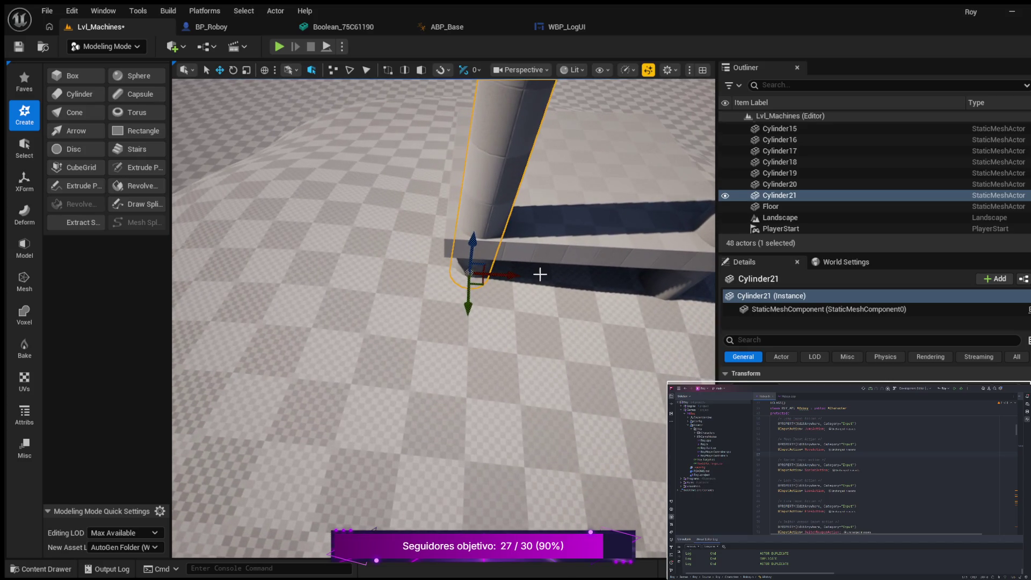
drag(513, 275, 516, 290)
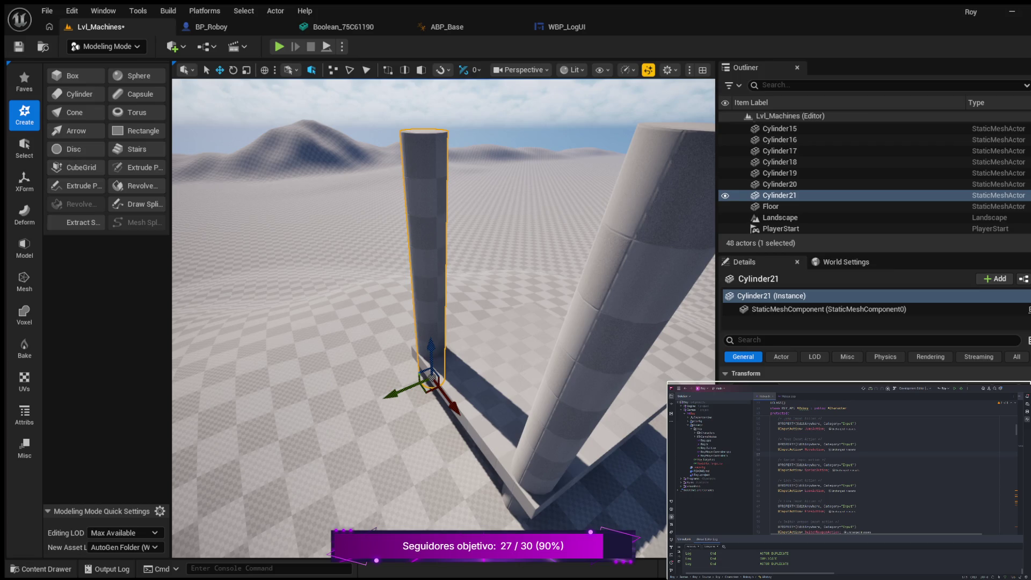
ctrl+click(583, 389)
mouse_move(398, 452)
mouse_down()
mouse_move(457, 451)
mouse_move(381, 456)
mouse_move(420, 443)
mouse_up()
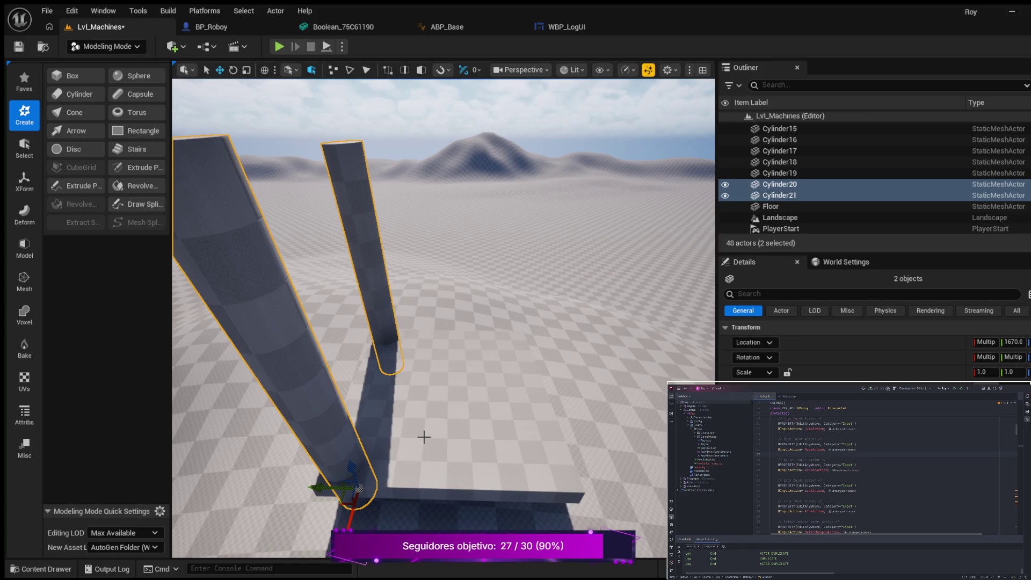
Duplicate both pillars as Cylinder22 and Cylinder23 and move them across the slab
key(ctrl+d)
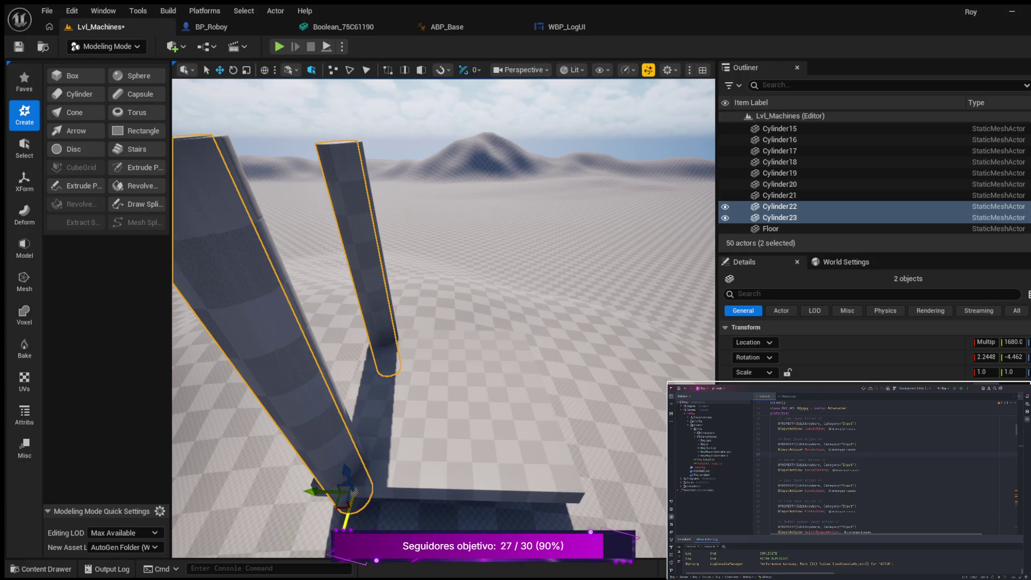
drag(354, 490, 355, 488)
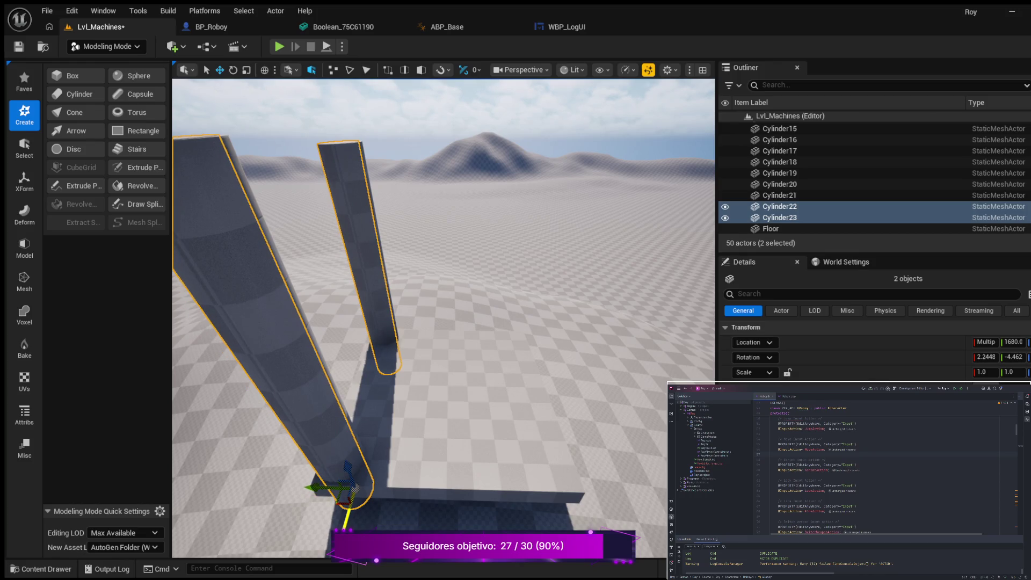
drag(312, 486, 328, 557)
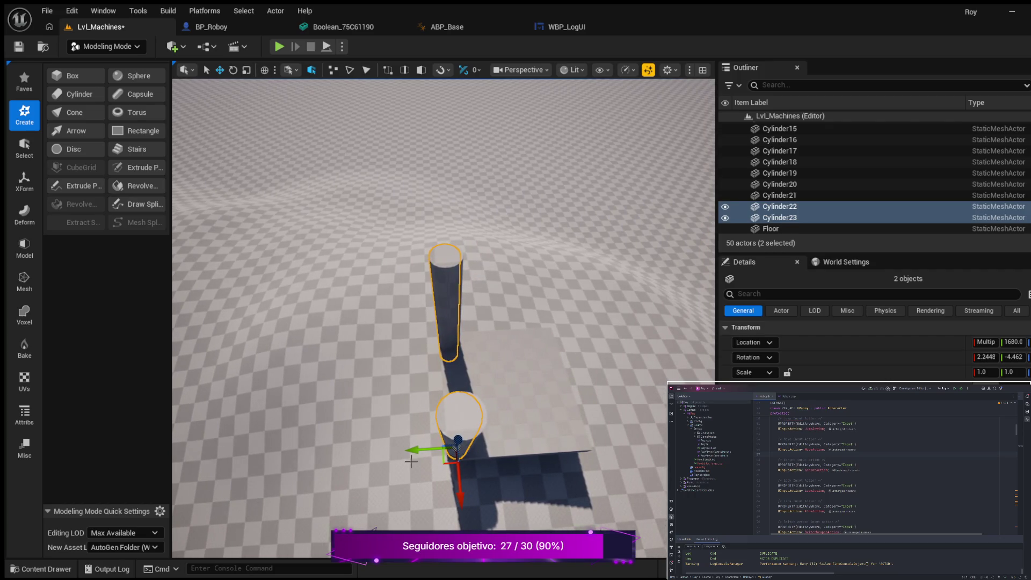
drag(415, 451, 545, 457)
key(w)
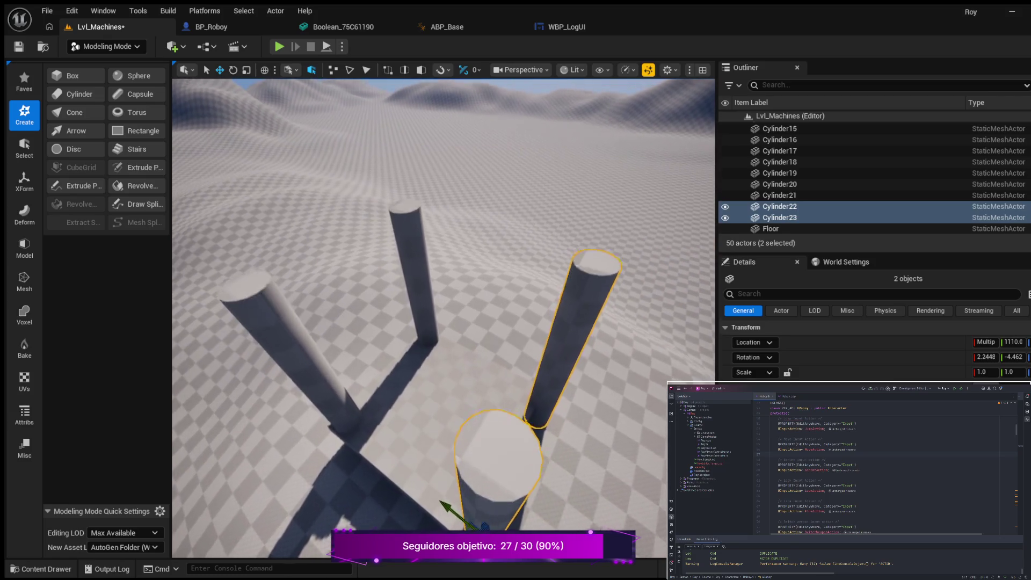
key(s)
key(w)
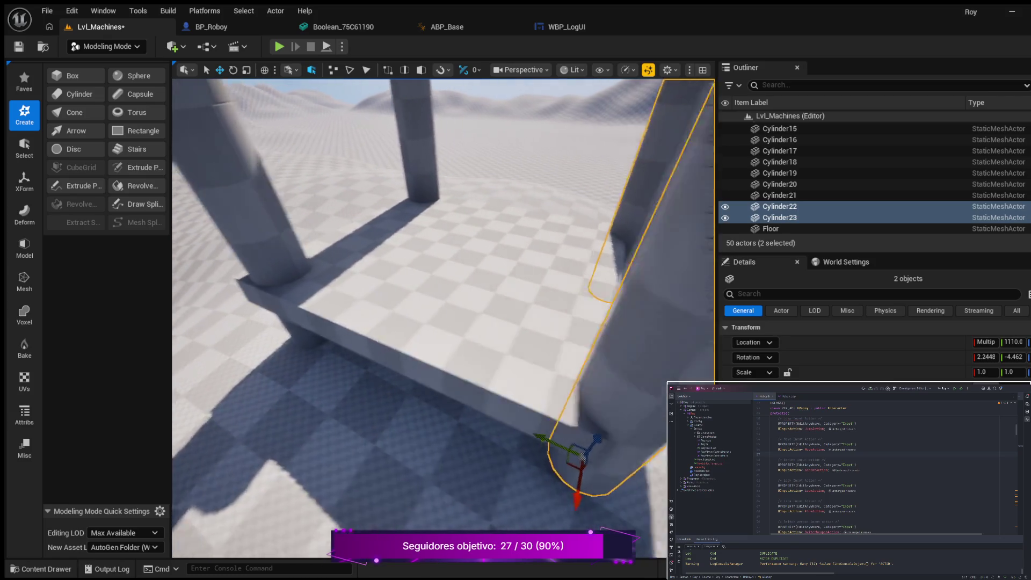
Position the copied pillars at Location X 1180 at the slab's remaining corners
mouse_move(480, 434)
mouse_down()
mouse_move(472, 421)
mouse_move(445, 417)
mouse_up()
scroll(446, 417, down, 5)
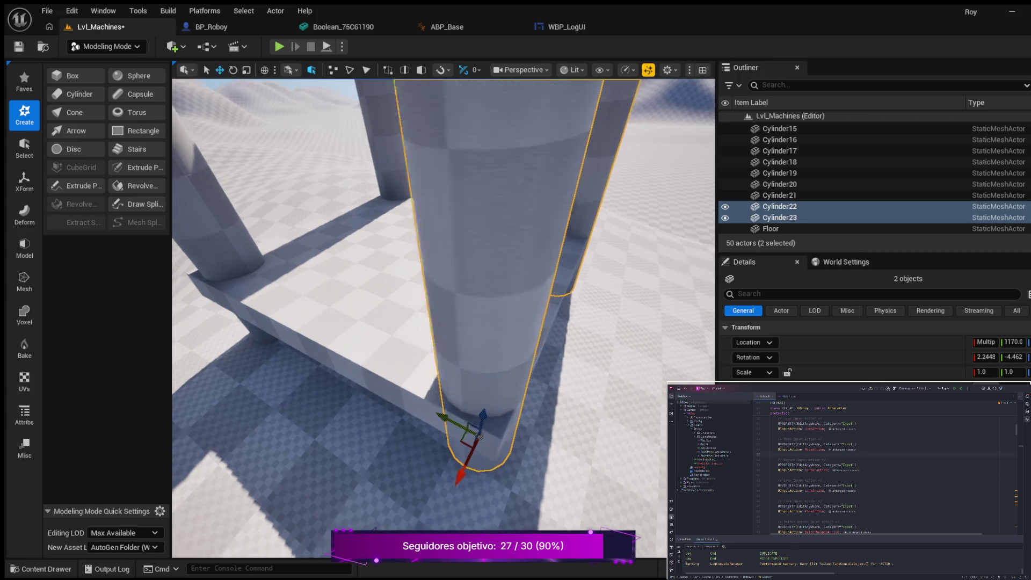
mouse_move(373, 433)
mouse_down()
mouse_move(357, 406)
mouse_move(373, 433)
mouse_up()
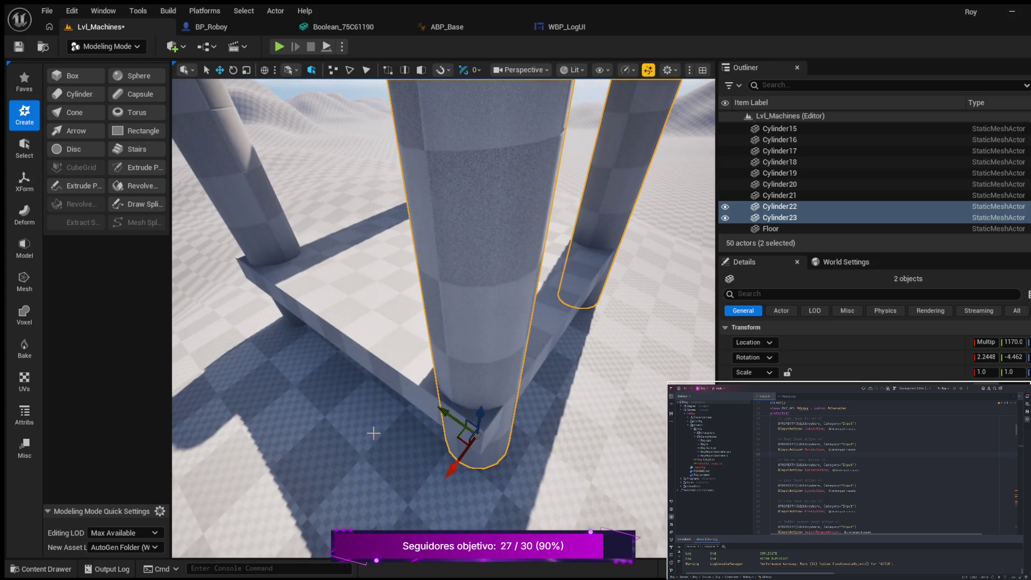
mouse_move(440, 413)
mouse_down()
mouse_move(408, 397)
mouse_move(344, 333)
mouse_up()
drag(339, 475, 340, 474)
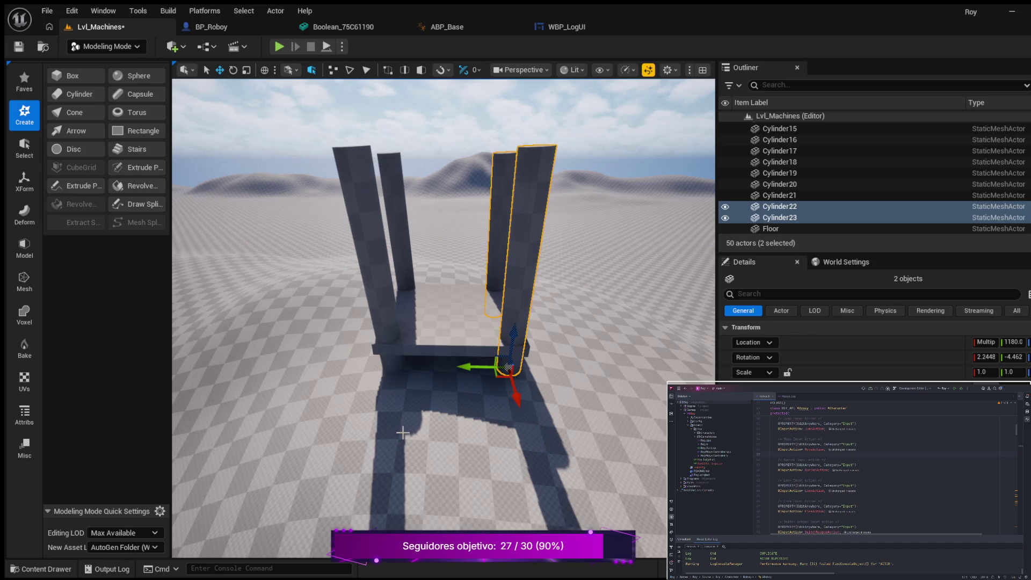
drag(404, 421, 403, 421)
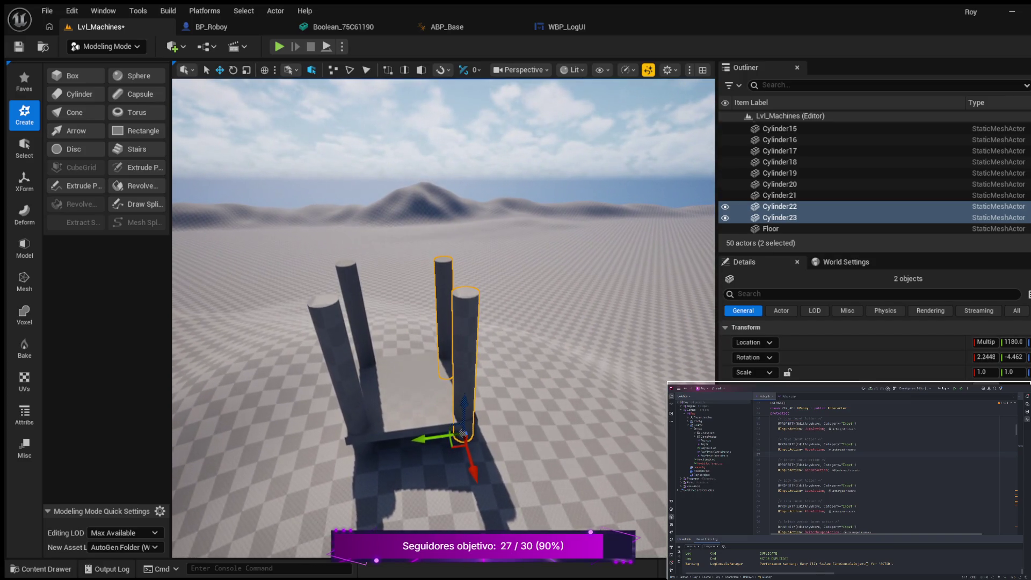
click(406, 406)
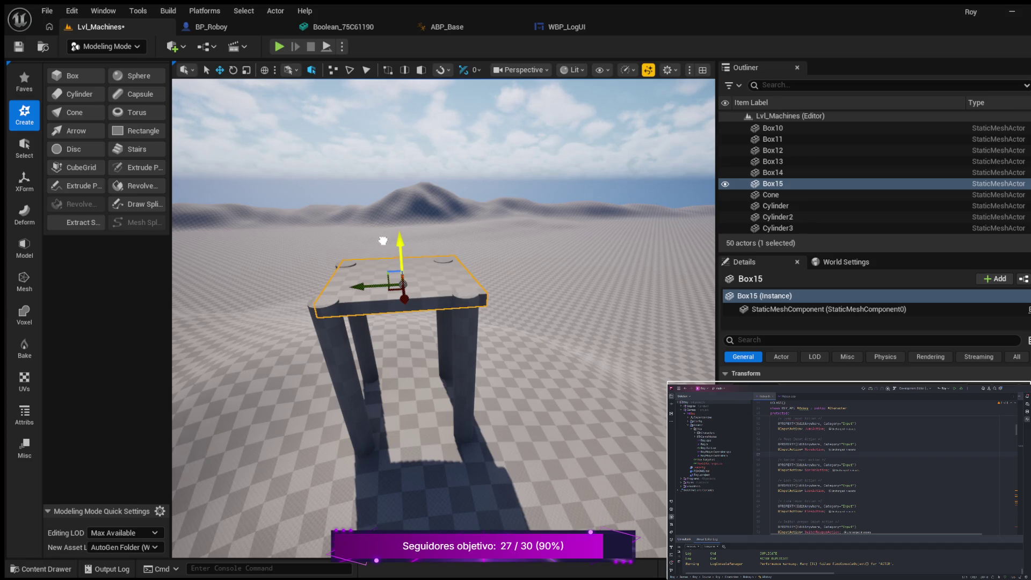
mouse_move(284, 415)
mouse_down()
mouse_move(374, 528)
mouse_move(387, 504)
mouse_move(386, 430)
mouse_move(343, 408)
mouse_move(344, 451)
mouse_move(344, 408)
mouse_up()
drag(413, 405, 414, 430)
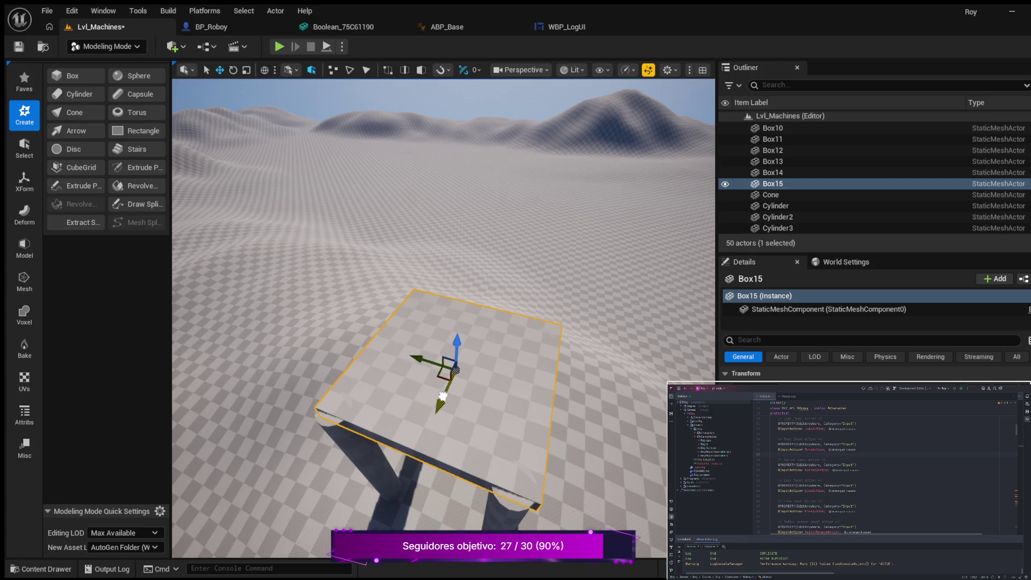
mouse_move(423, 406)
mouse_down()
mouse_move(468, 402)
mouse_move(354, 398)
mouse_move(341, 374)
mouse_move(341, 383)
mouse_up()
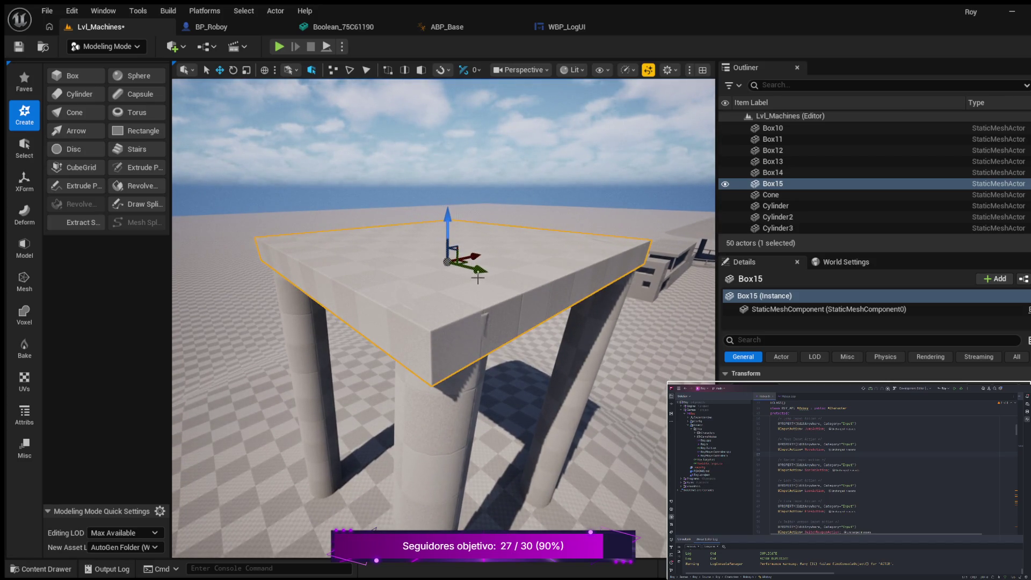
mouse_move(451, 288)
mouse_down()
mouse_move(435, 287)
mouse_move(442, 308)
mouse_move(343, 311)
mouse_up()
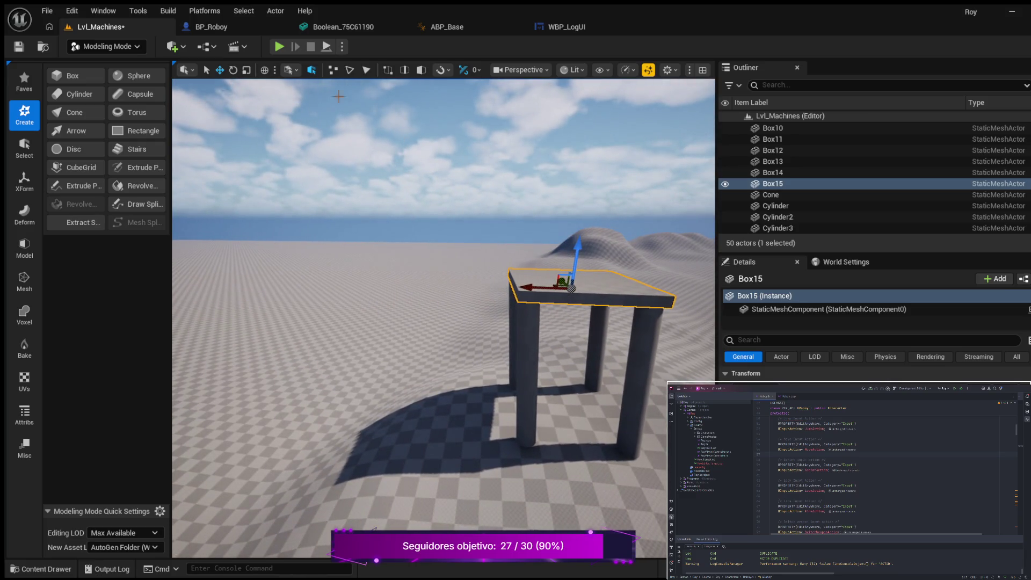
click(279, 47)
click(373, 320)
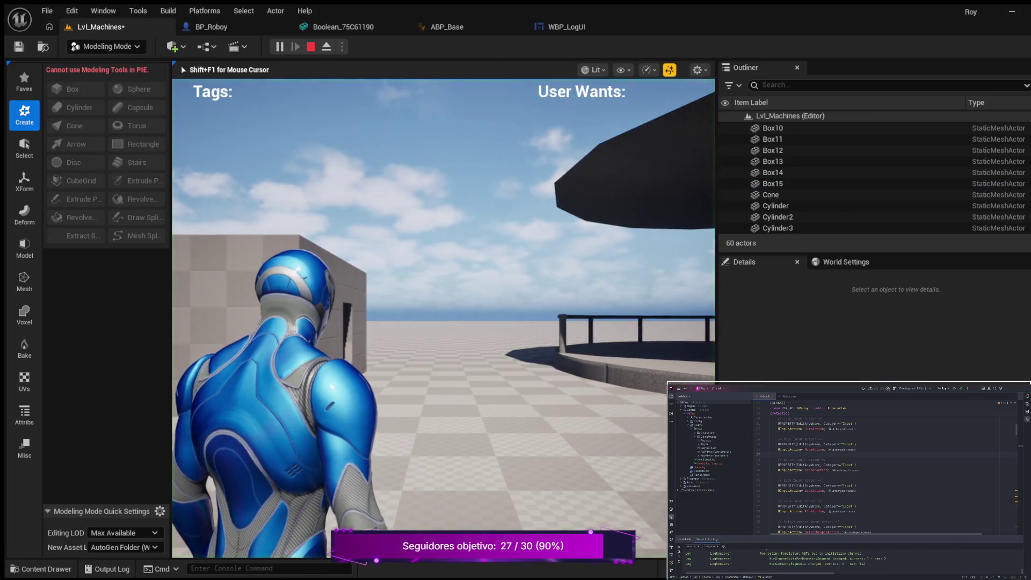
key(w)
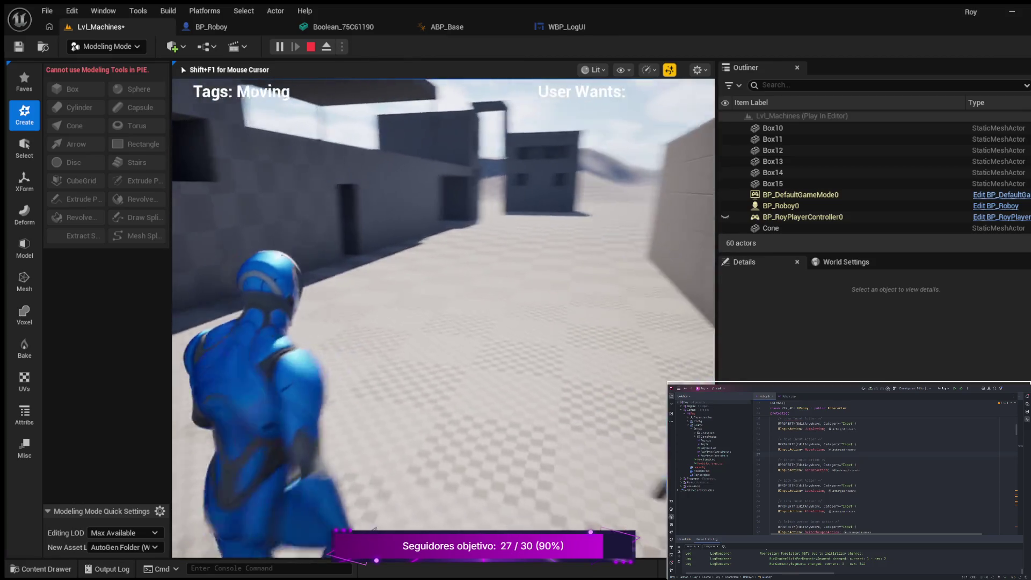
key(shift)
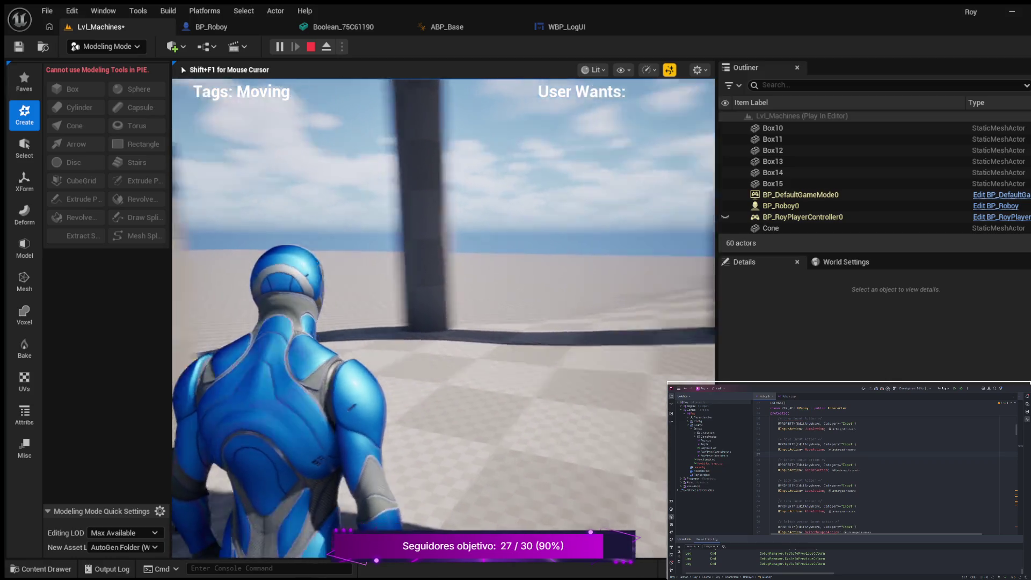
key(Escape)
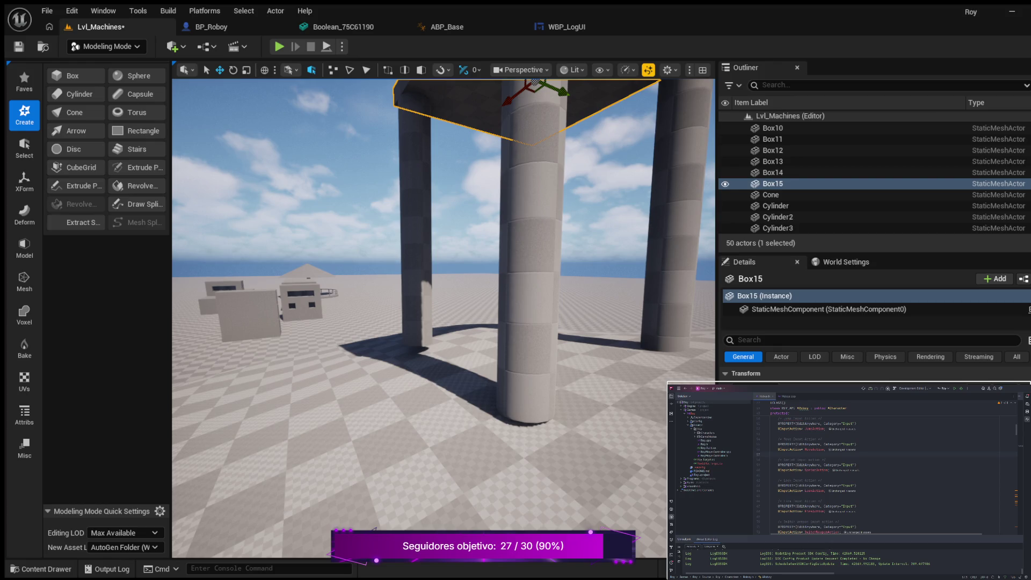
Select the four pillars and Box15 and drag them down together along Z
click(442, 290)
scroll(441, 290, down, 5)
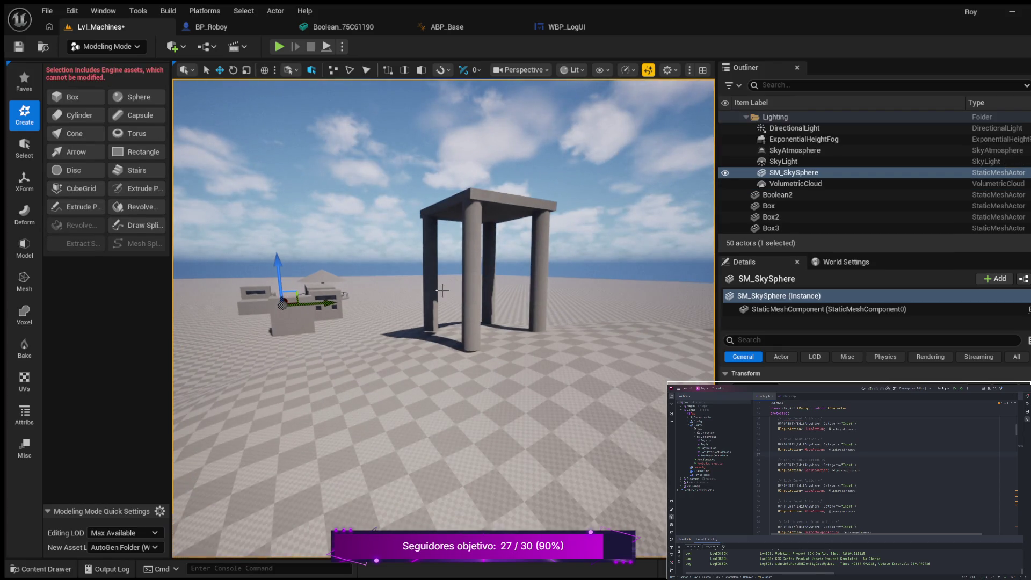
mouse_move(505, 286)
mouse_down()
mouse_move(505, 215)
mouse_move(418, 215)
mouse_move(499, 287)
mouse_up()
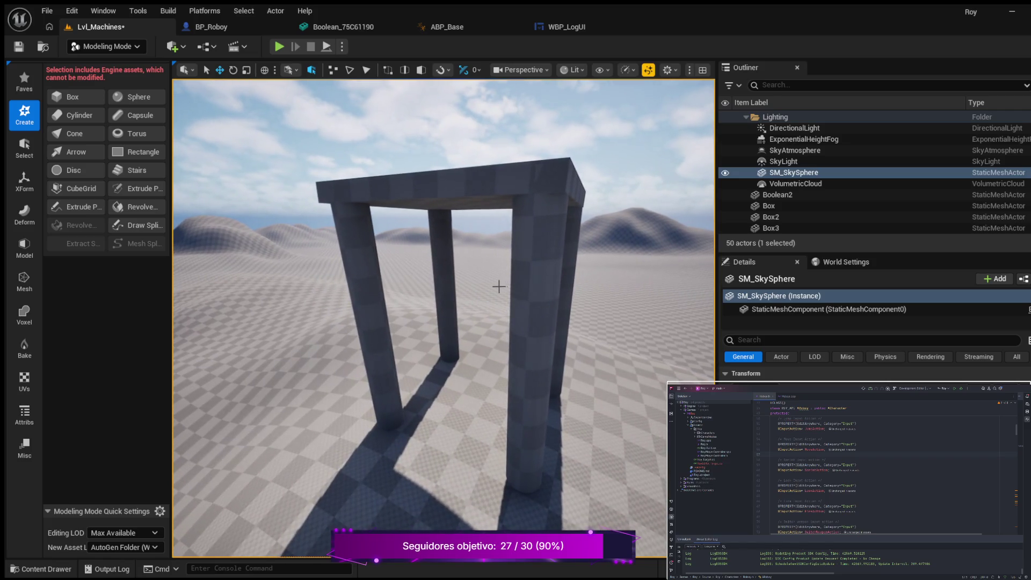
click(443, 247)
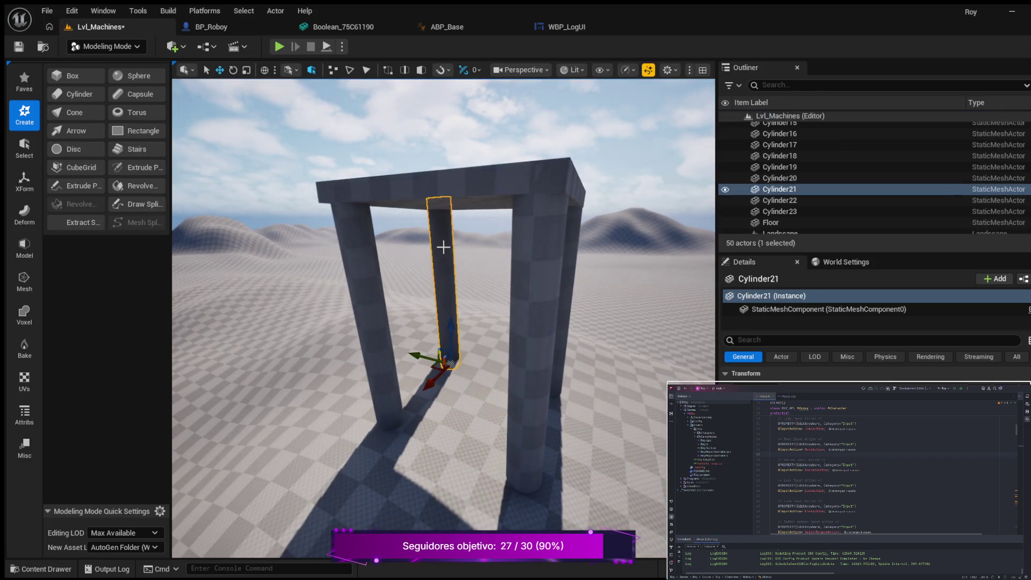
ctrl+click(566, 284)
ctrl+click(536, 308)
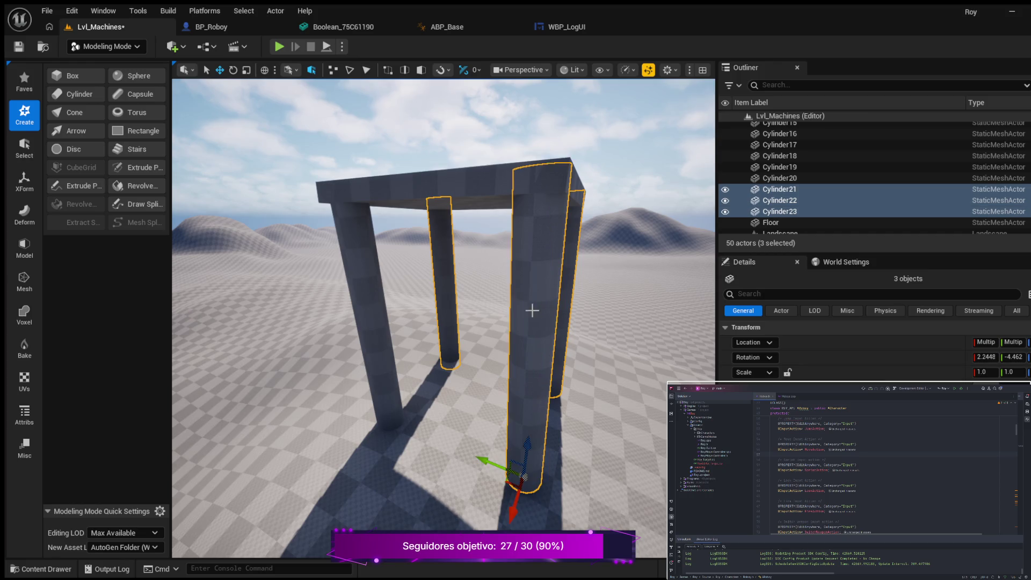
ctrl+click(370, 294)
ctrl+click(424, 186)
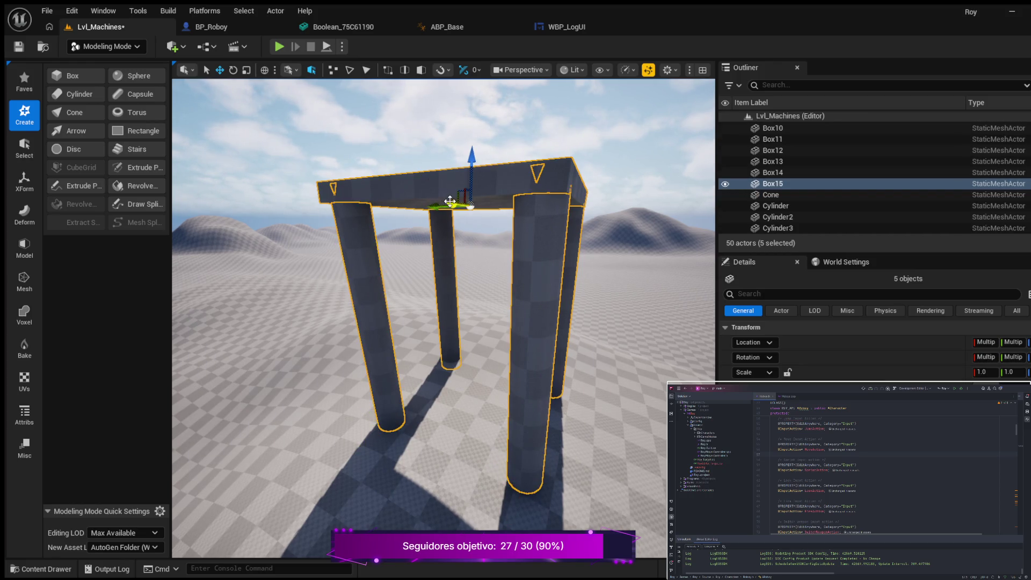
drag(472, 156, 473, 189)
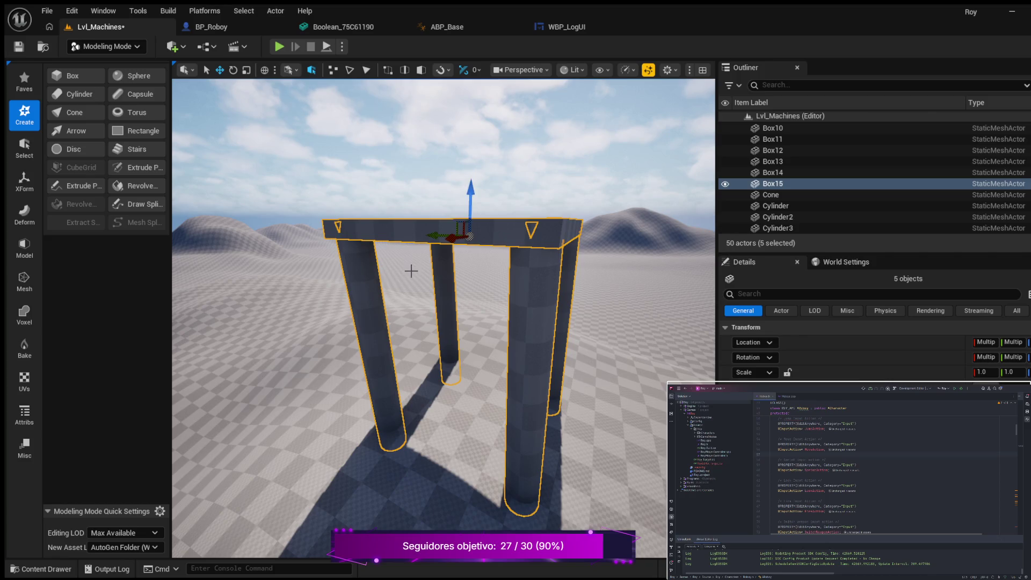
Orbit and zoom around the lowered table to inspect it from the front
mouse_move(390, 274)
mouse_down()
mouse_move(531, 276)
mouse_move(451, 276)
mouse_move(473, 276)
mouse_move(473, 351)
mouse_move(472, 279)
mouse_move(472, 304)
mouse_move(424, 309)
mouse_move(424, 292)
mouse_move(389, 295)
mouse_move(414, 297)
mouse_move(416, 312)
mouse_up()
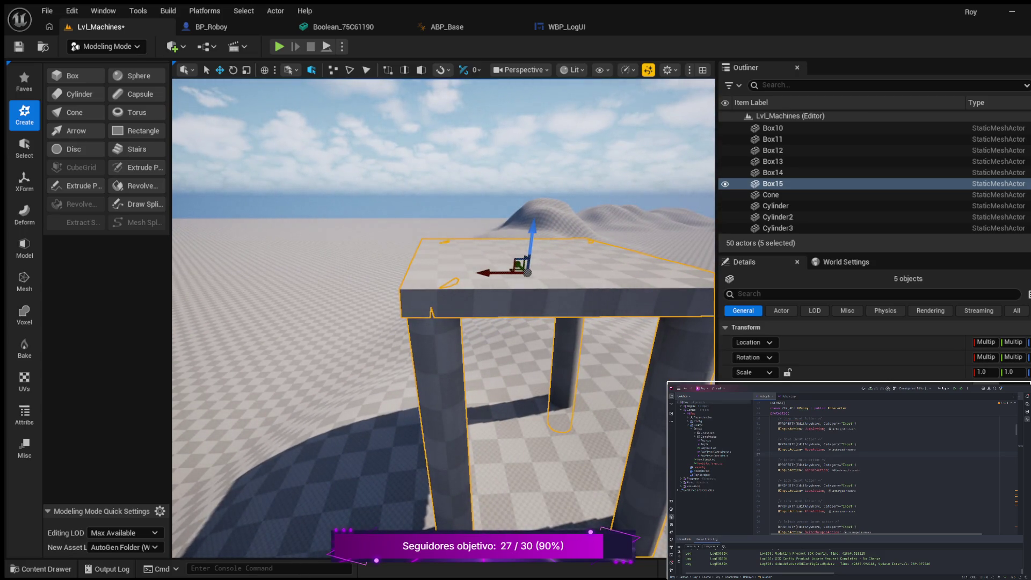
drag(416, 312, 416, 308)
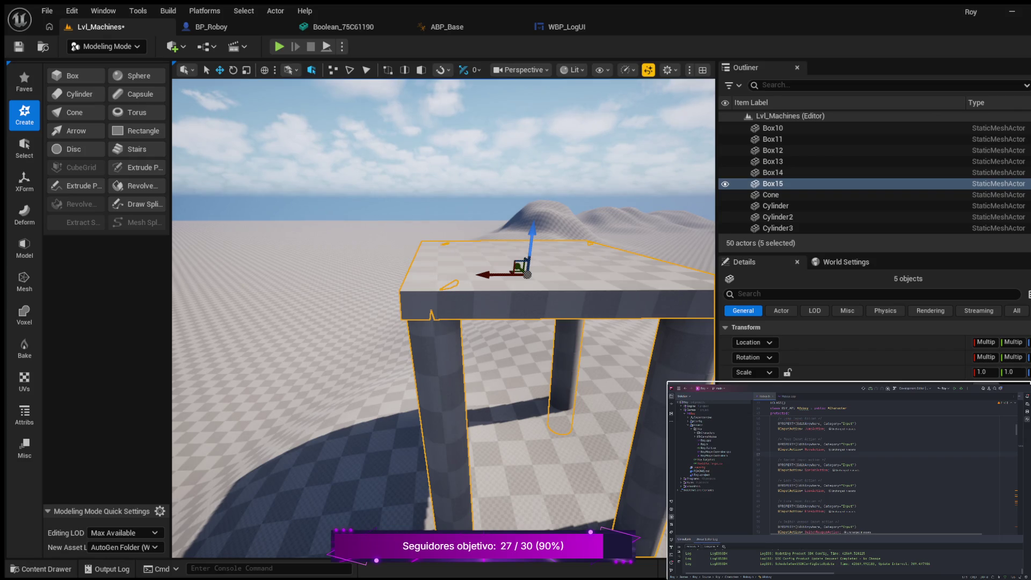
drag(416, 308, 464, 310)
mouse_move(390, 276)
mouse_down()
mouse_move(376, 279)
mouse_move(389, 276)
mouse_up()
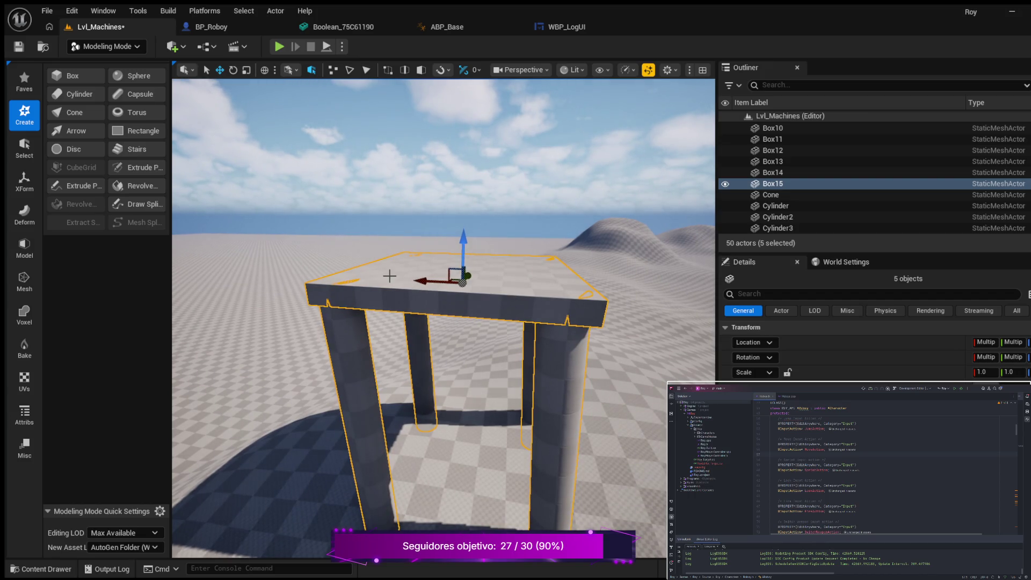
scroll(391, 277, down, 3)
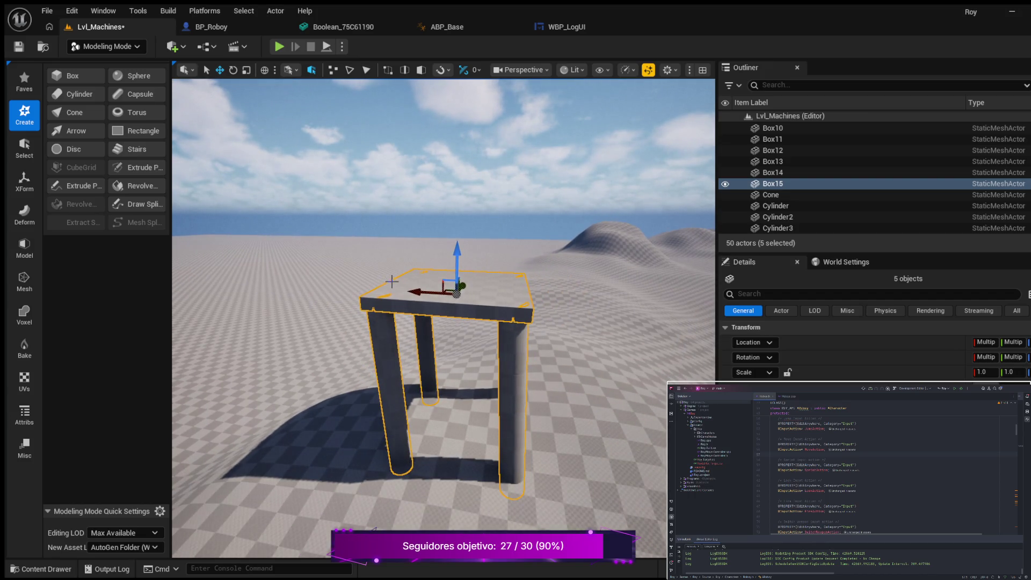
scroll(375, 282, down, 2)
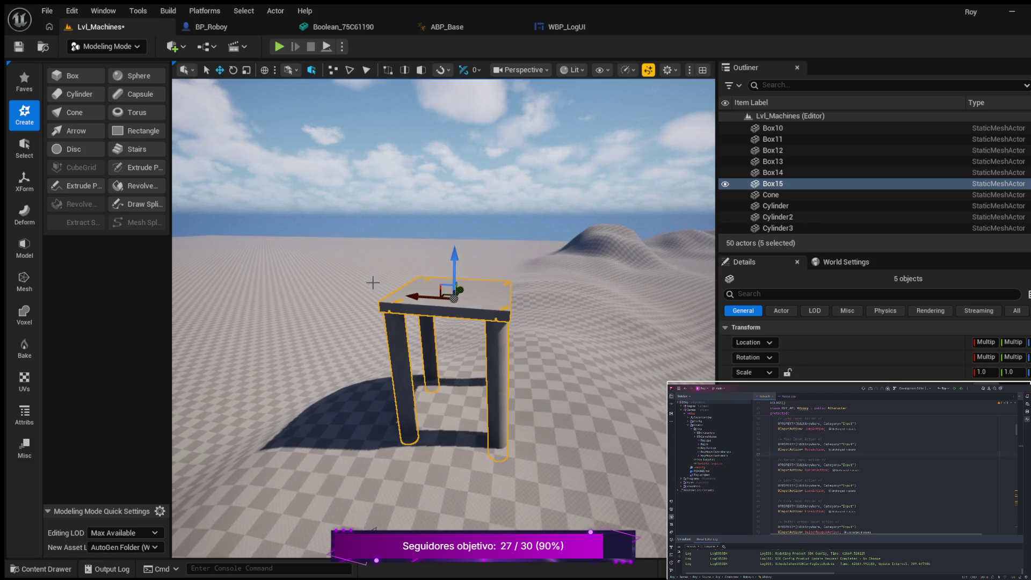
scroll(366, 283, down, 1)
drag(312, 288, 276, 279)
scroll(443, 322, up, 5)
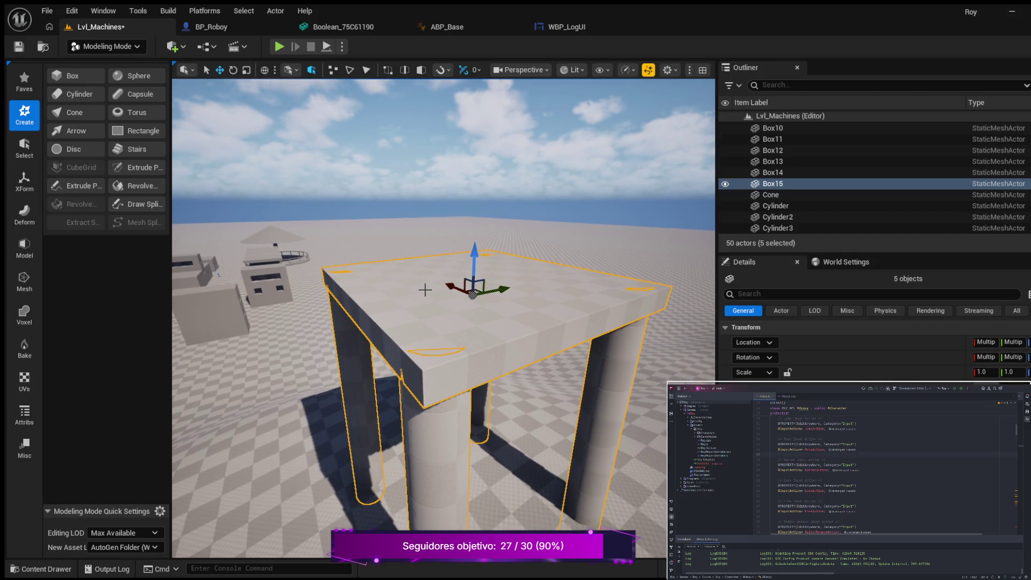
Duplicate the Box15 table top into Box16 and begin raising it
click(547, 301)
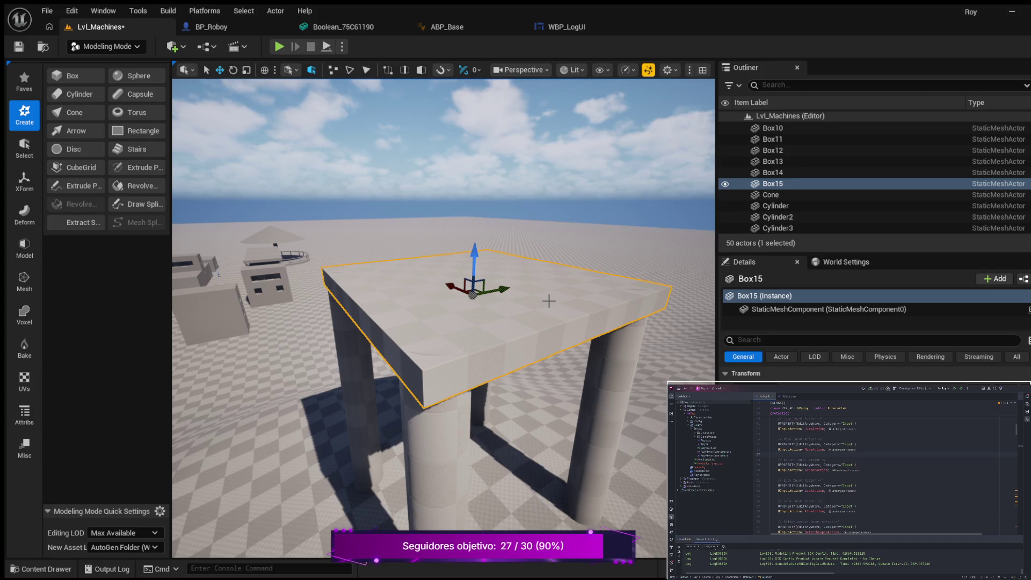
key(ctrl+d)
mouse_move(548, 301)
mouse_down()
mouse_move(569, 215)
mouse_move(527, 313)
mouse_up()
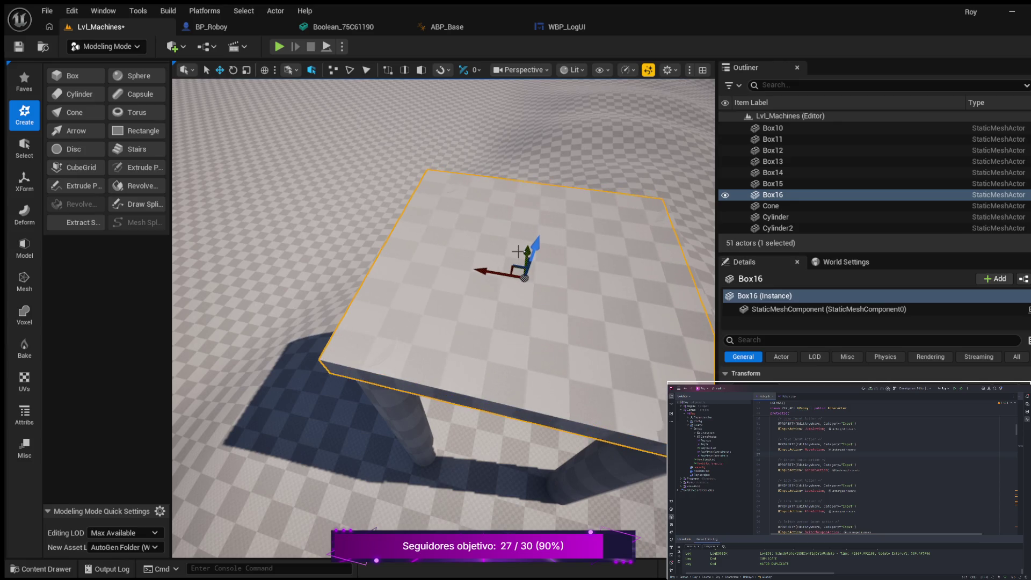
drag(439, 271, 439, 248)
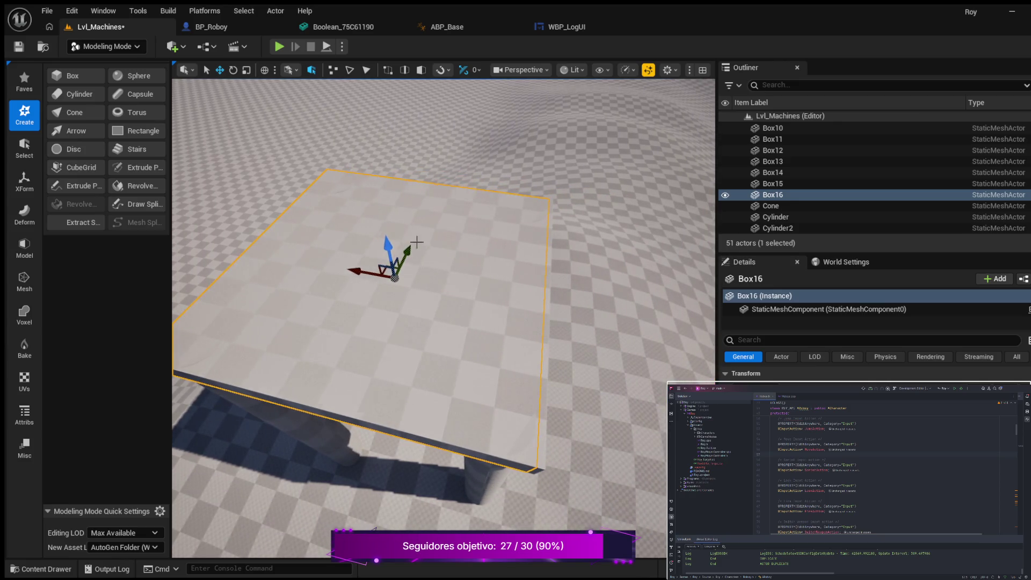
drag(385, 228, 386, 241)
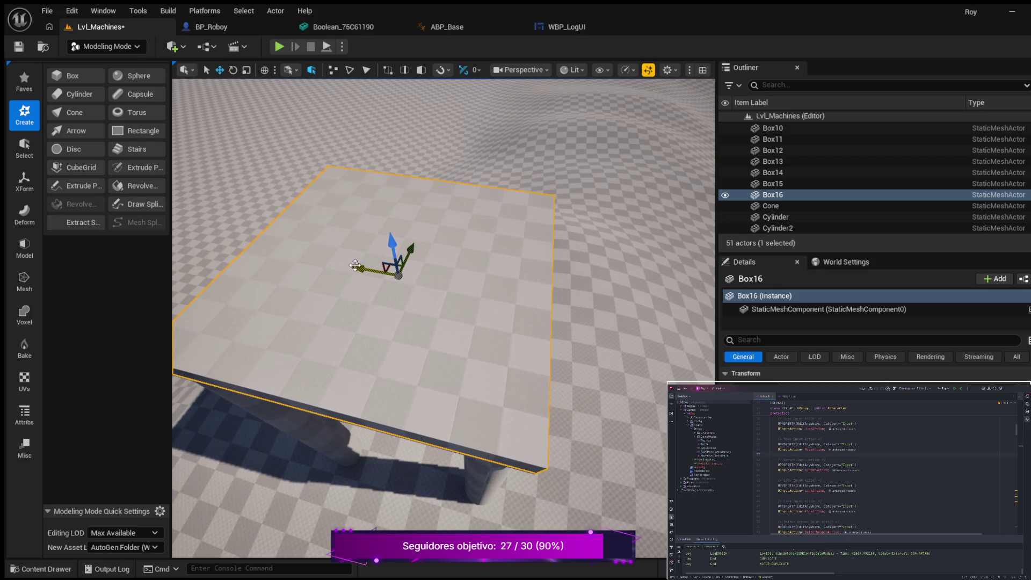
scroll(356, 262, up, 1)
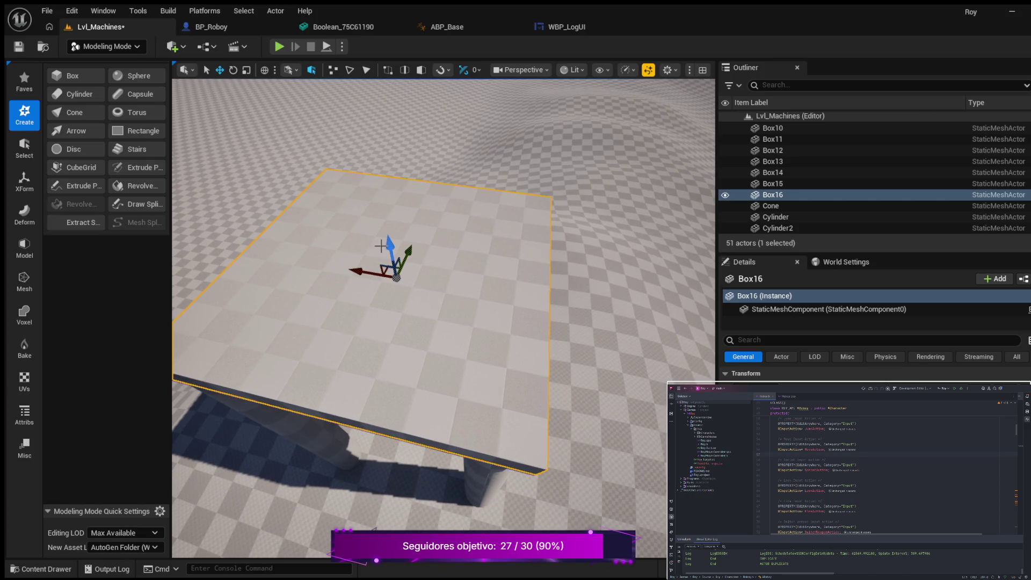
drag(386, 245, 372, 143)
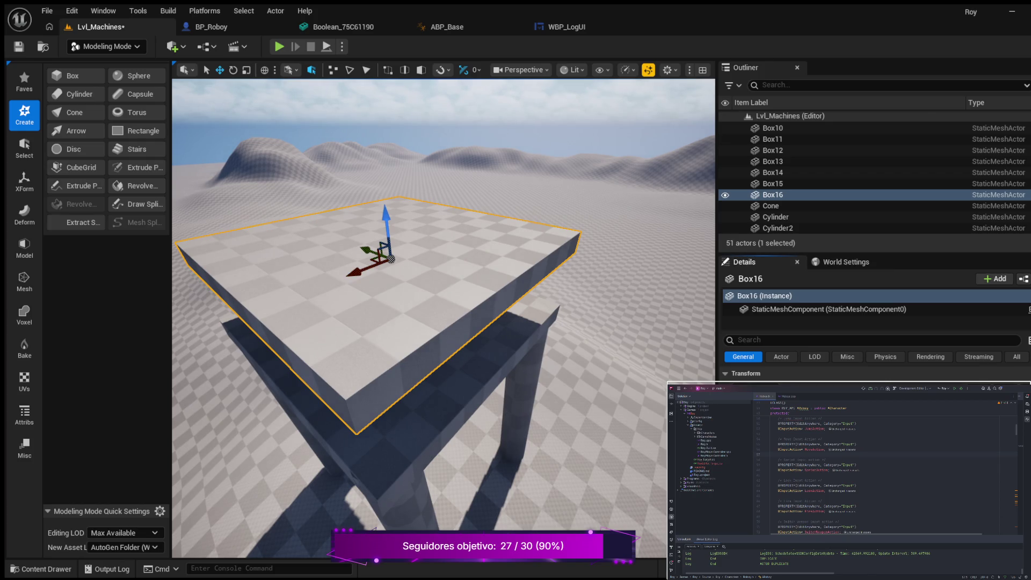
Make Box16 thinner and lift it high above the four-pillar table
key(ctrl+z)
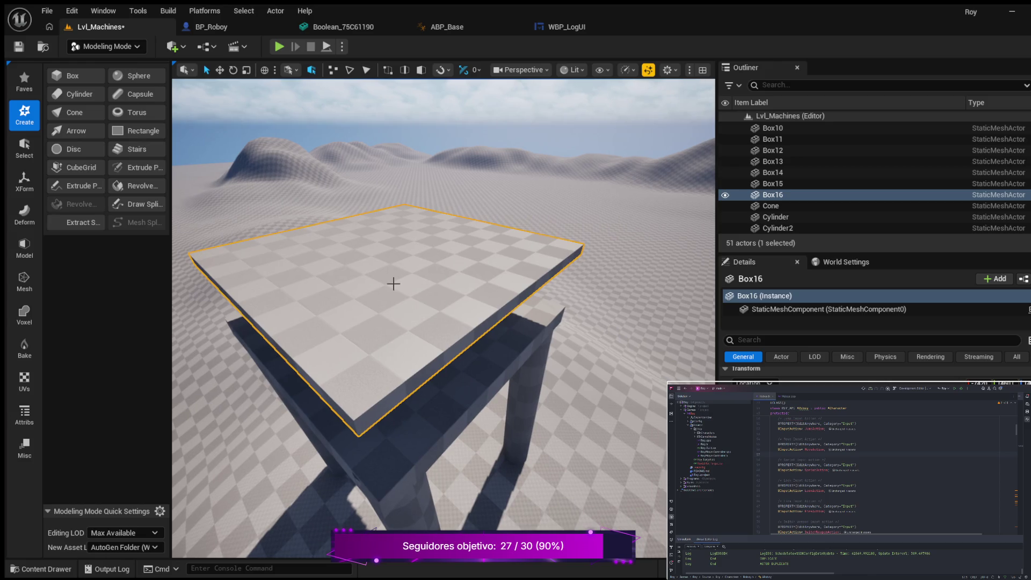
mouse_move(241, 145)
mouse_down()
mouse_move(268, 144)
mouse_move(242, 145)
mouse_up()
click(220, 70)
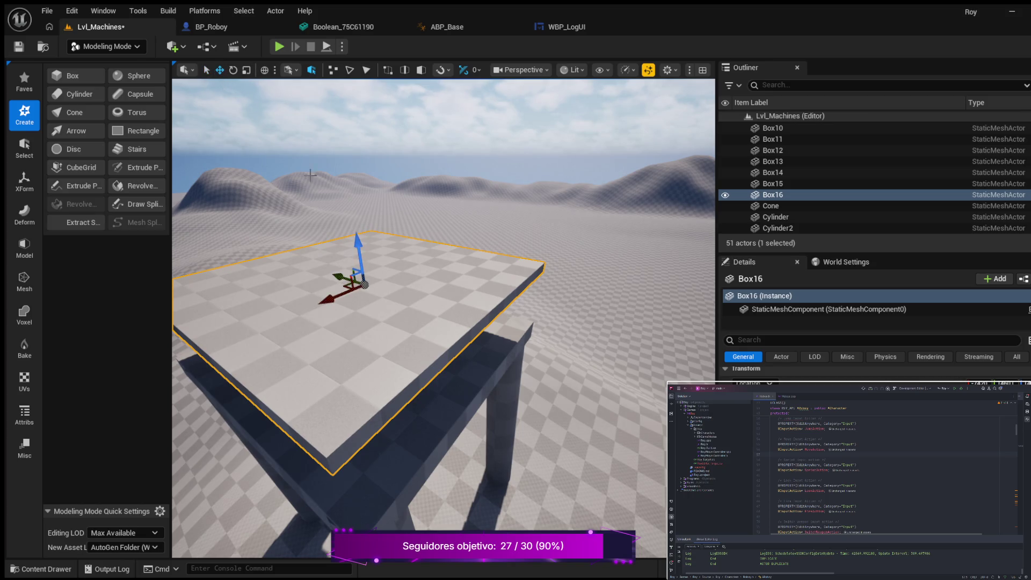
drag(353, 236, 348, 134)
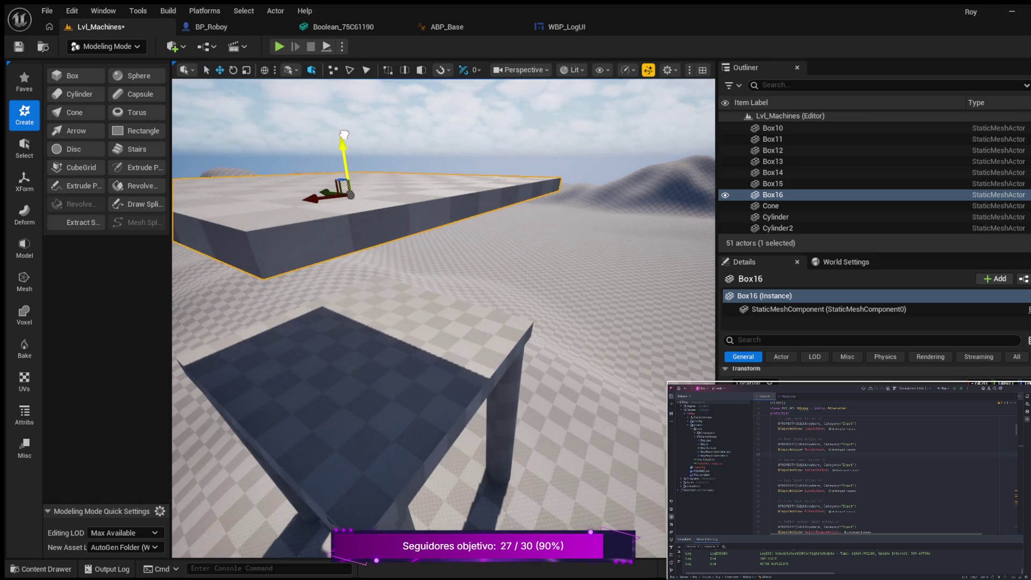
mouse_move(396, 338)
mouse_down()
mouse_move(396, 301)
mouse_move(451, 333)
mouse_move(475, 362)
mouse_move(529, 363)
mouse_move(537, 303)
mouse_move(575, 283)
mouse_up()
key(f)
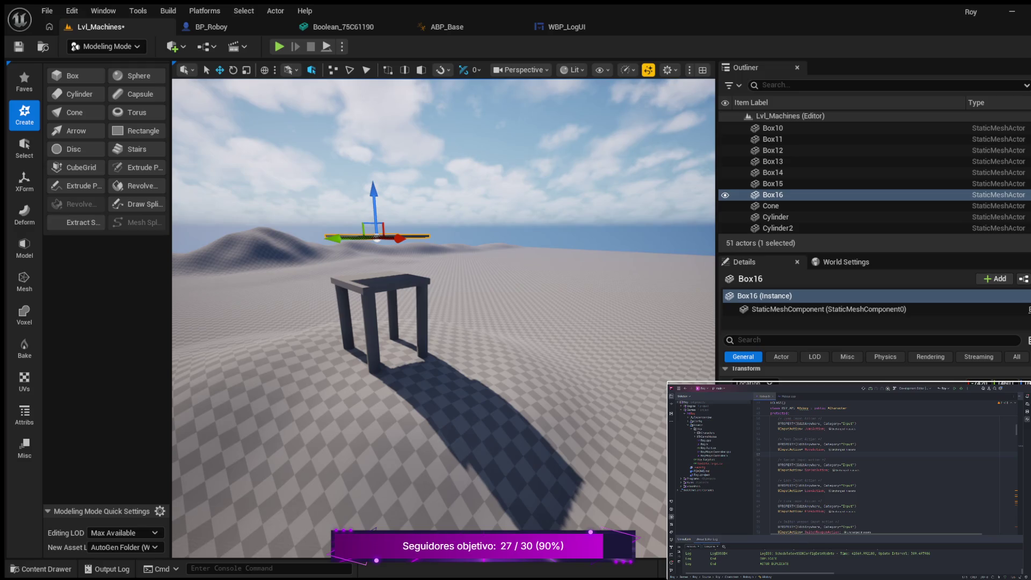
drag(515, 301, 537, 300)
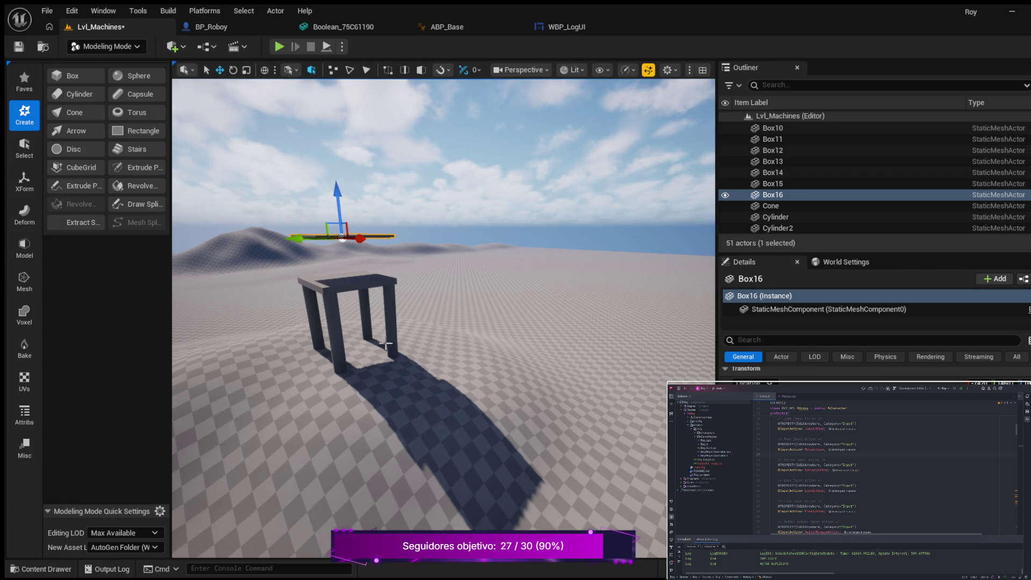
mouse_move(363, 374)
mouse_down()
mouse_move(366, 328)
mouse_move(425, 328)
mouse_move(365, 329)
mouse_move(424, 328)
mouse_up()
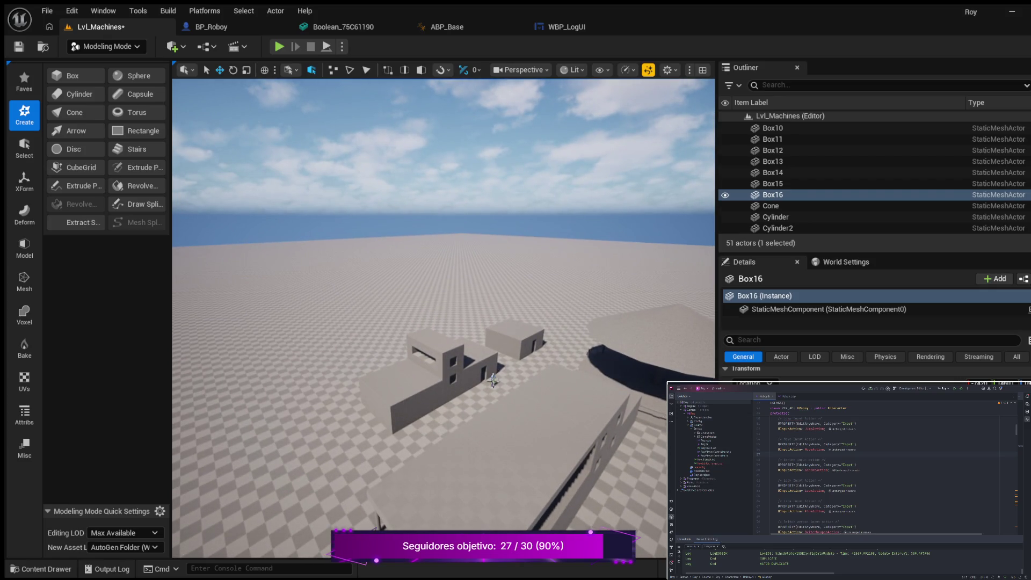
Duplicate the SKM_Manny mannequin by the walled building, creating SKM_Manny2 beside the original
click(493, 379)
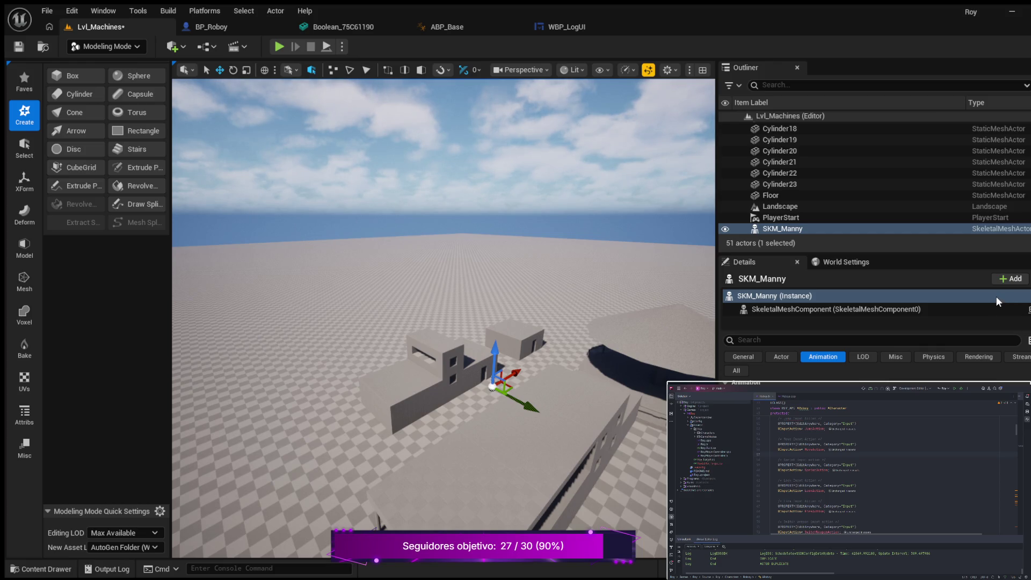
scroll(577, 433, up, 6)
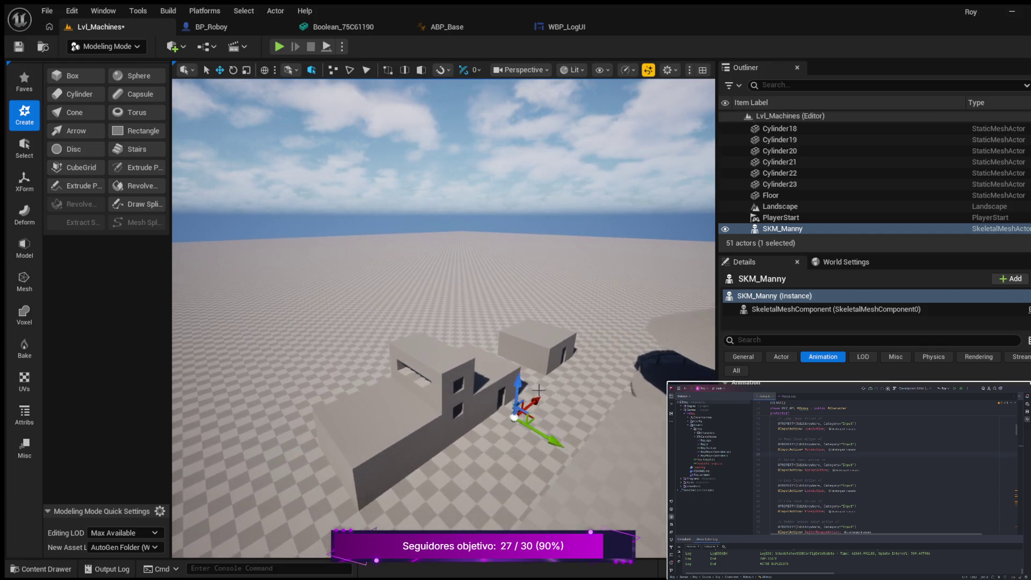
key(w)
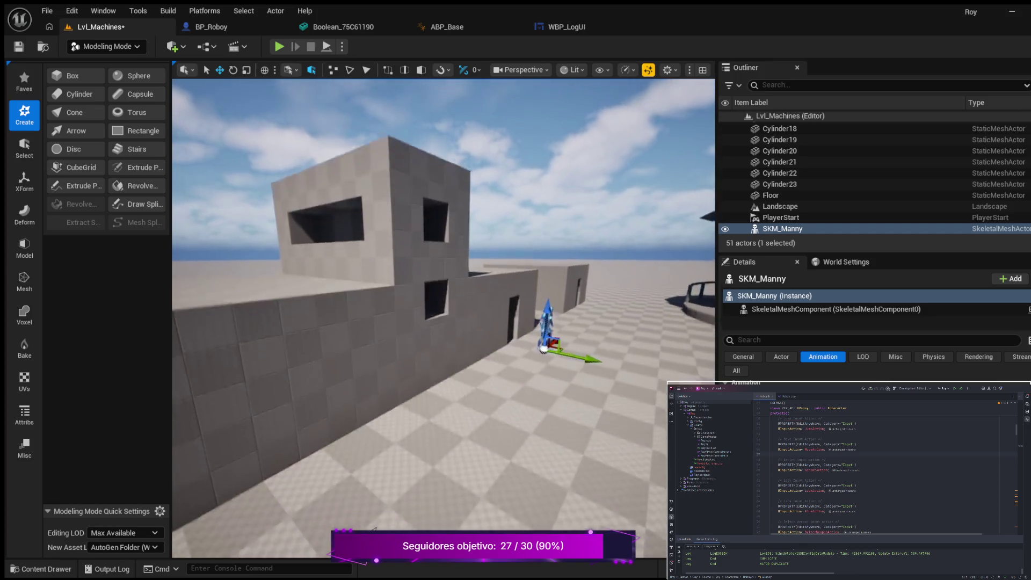
key(s)
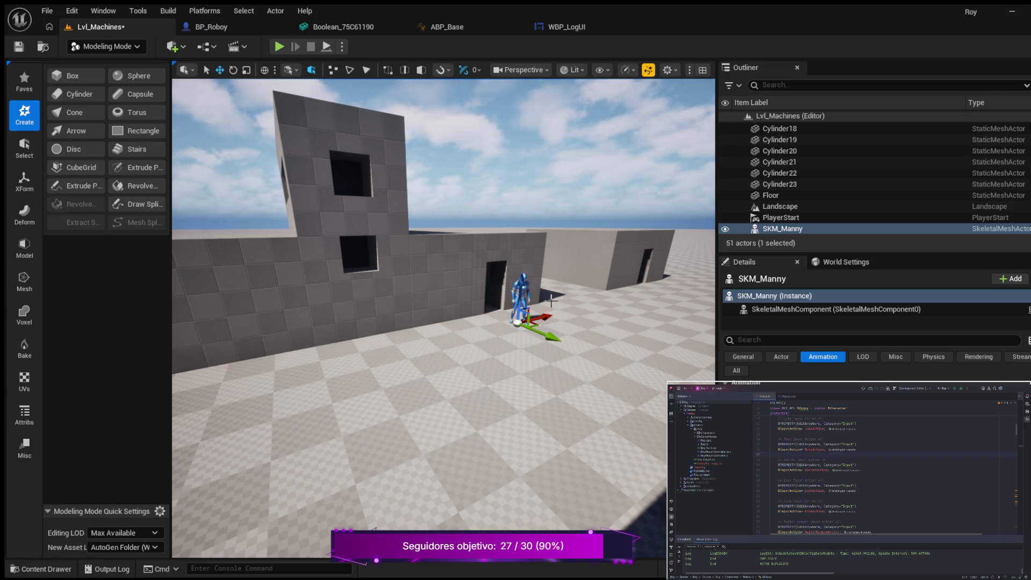
key(ctrl+d)
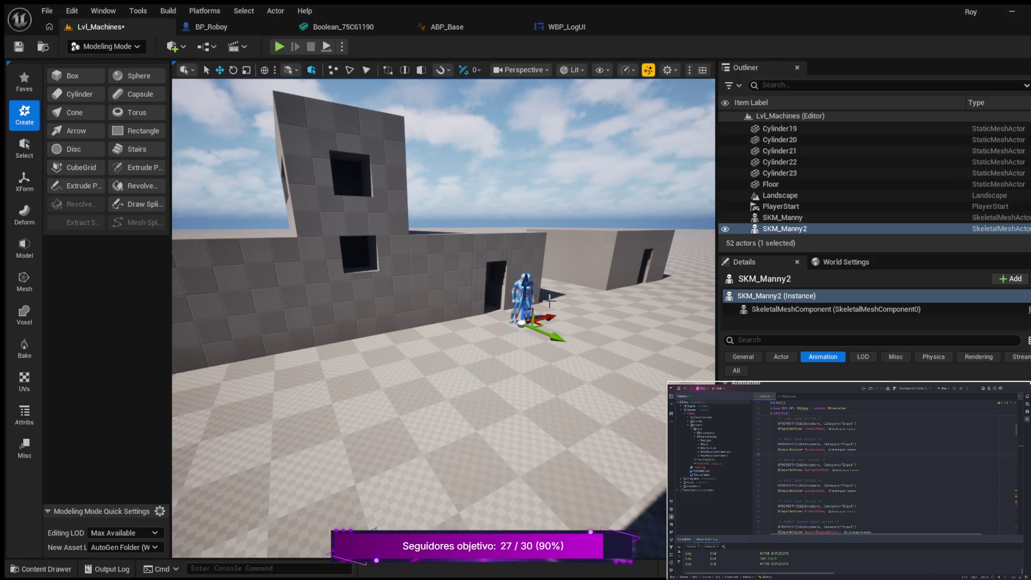
Fly the camera from the building's doorway across the floor to the table platform
drag(549, 301, 515, 257)
drag(230, 357, 230, 356)
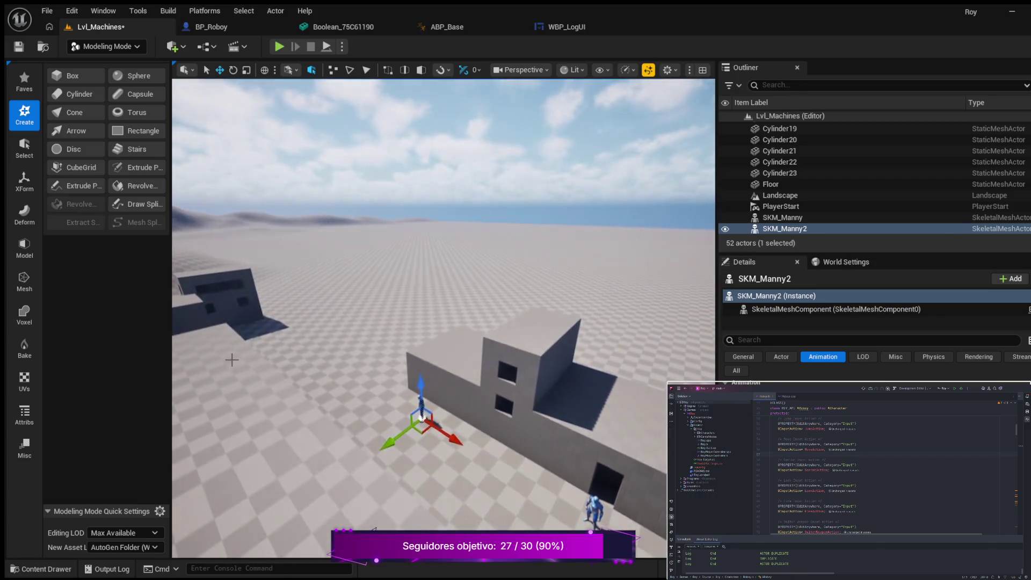
drag(450, 452, 450, 453)
mouse_move(491, 361)
mouse_down()
mouse_move(492, 414)
mouse_move(271, 313)
mouse_up()
drag(267, 271, 420, 363)
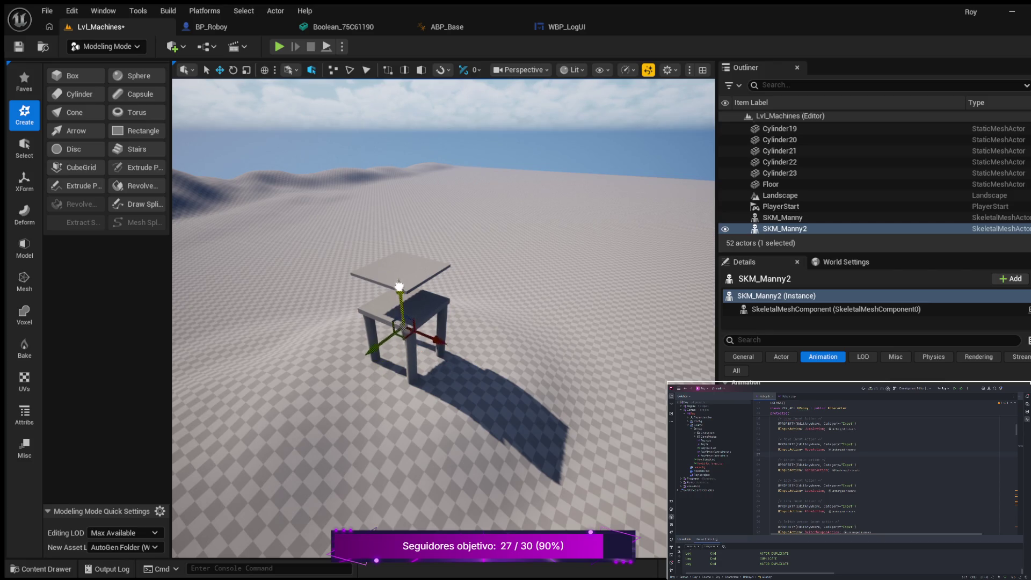
drag(397, 237, 396, 332)
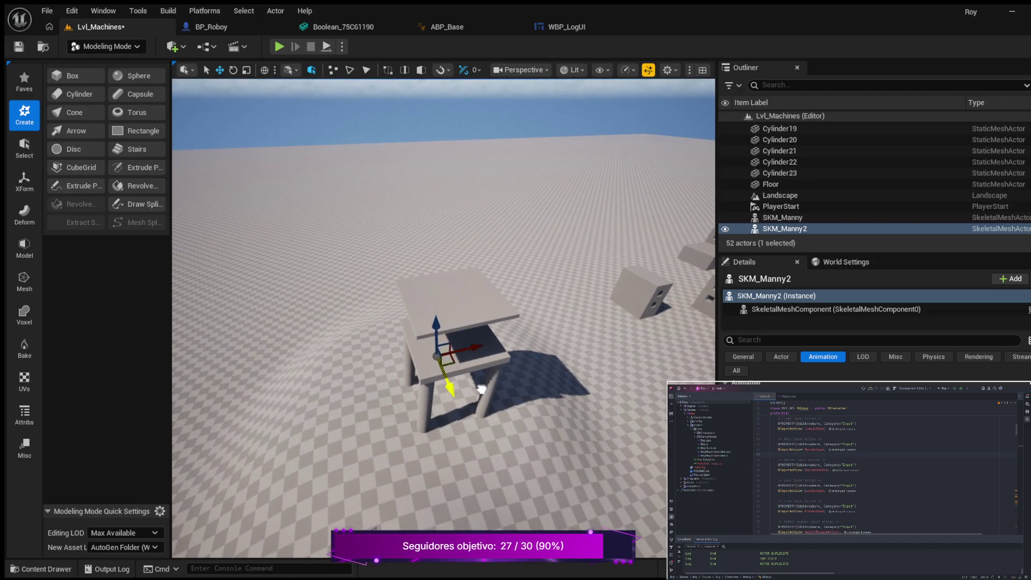
mouse_move(387, 353)
mouse_down()
mouse_move(386, 363)
mouse_move(400, 347)
mouse_move(388, 332)
mouse_up()
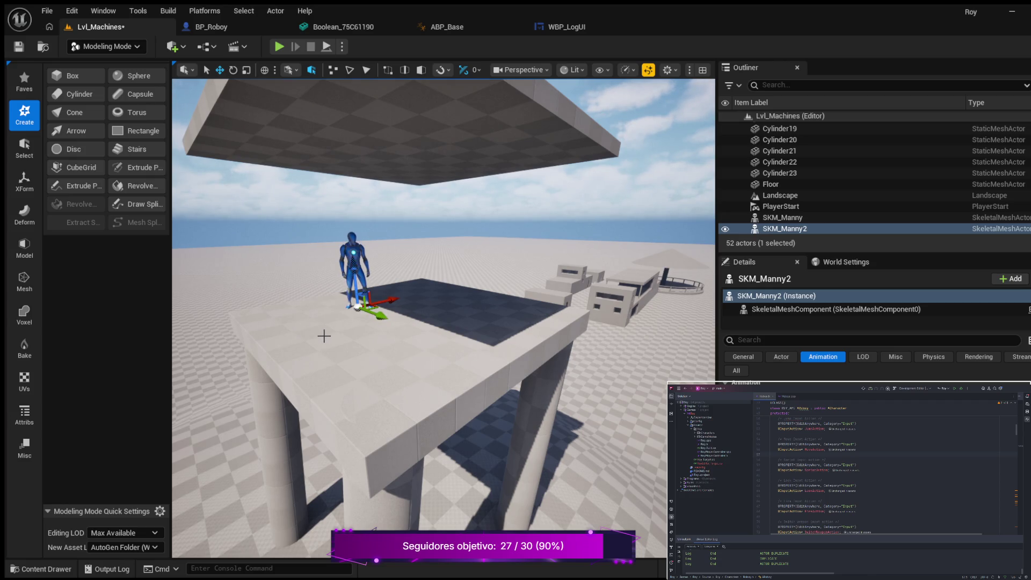
Rotate SKM_Manny2 and slide it along Y across the tabletop
drag(351, 327, 376, 328)
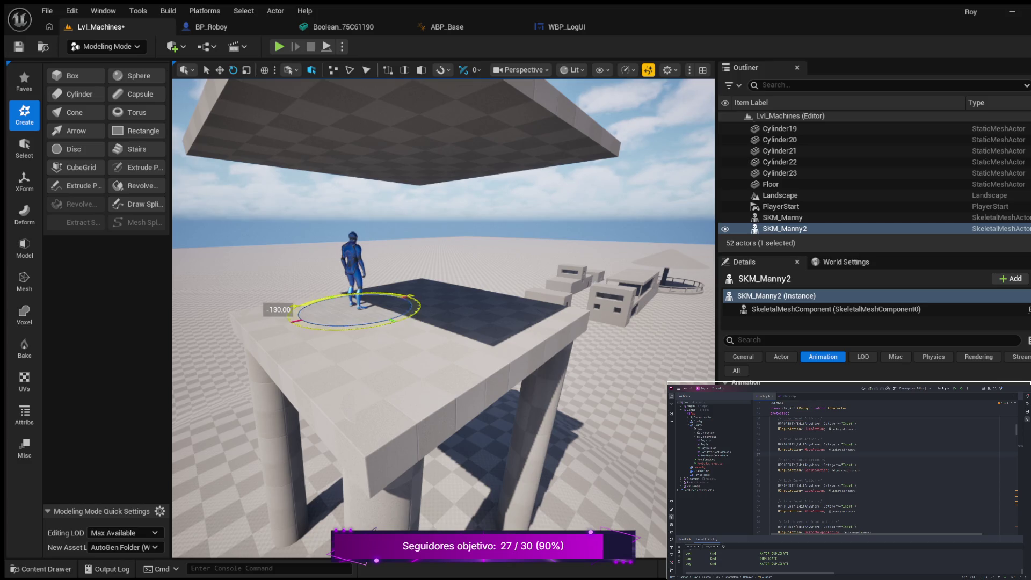
key(w)
drag(379, 322, 422, 335)
mouse_move(343, 356)
mouse_down()
mouse_move(478, 352)
mouse_move(486, 371)
mouse_move(492, 352)
mouse_move(481, 322)
mouse_move(411, 318)
mouse_move(336, 362)
mouse_up()
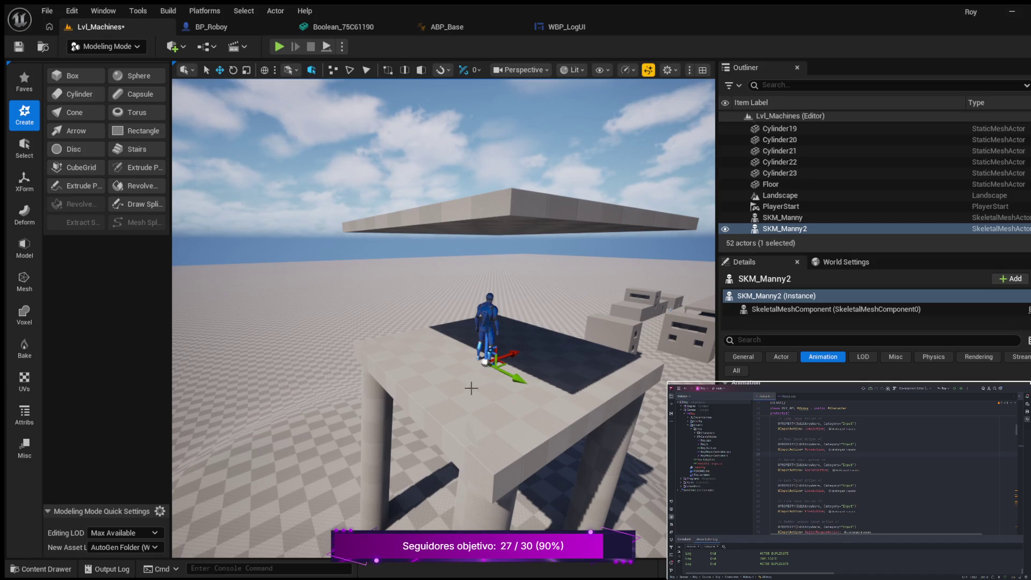
mouse_move(517, 400)
mouse_down()
mouse_move(513, 410)
mouse_move(580, 402)
mouse_move(510, 405)
mouse_move(551, 404)
mouse_move(546, 351)
mouse_up()
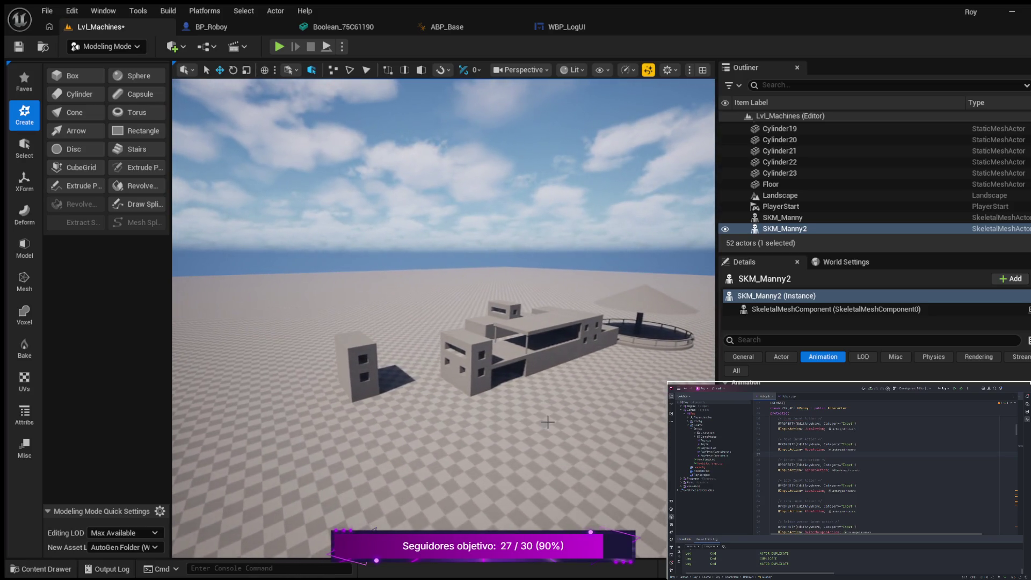
Duplicate table leg Cylinder19 into Cylinder24 and move it beside the table
click(526, 344)
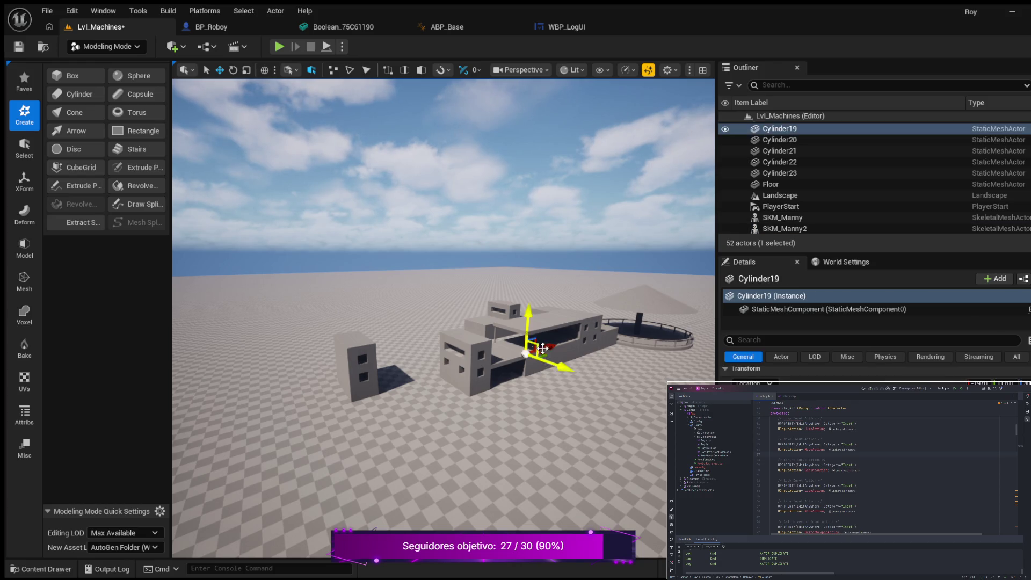
key(ctrl+d)
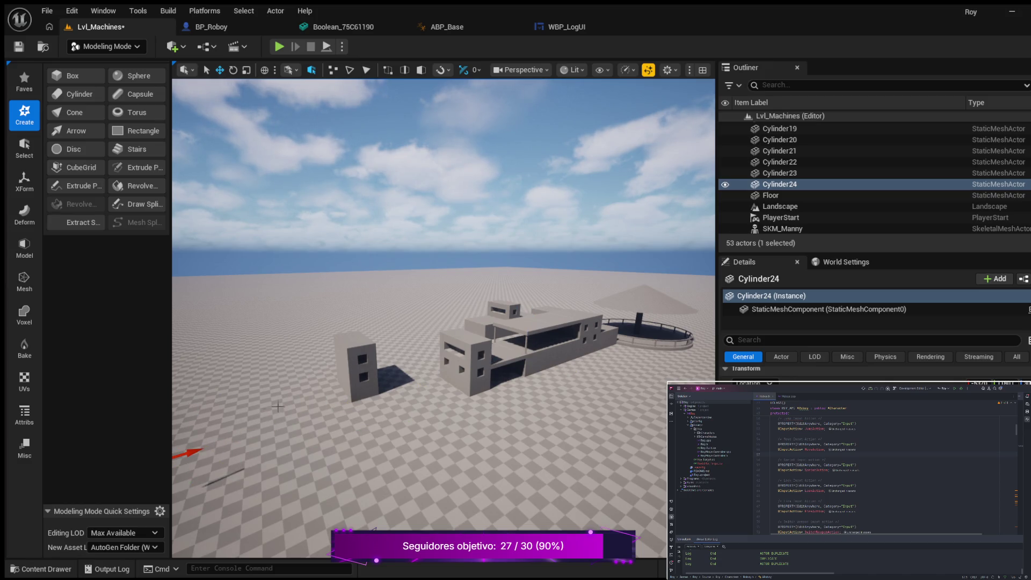
key(f)
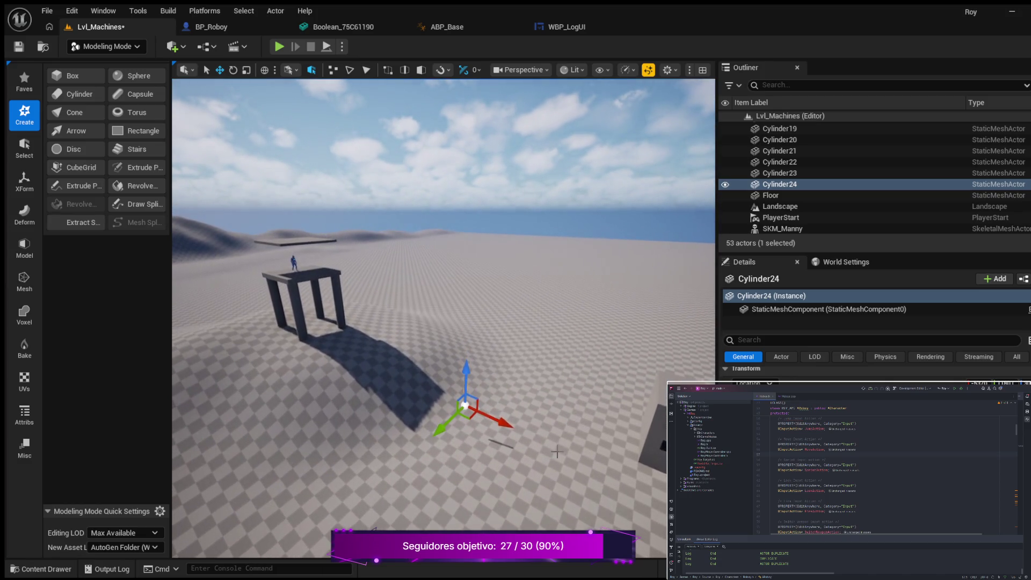
mouse_move(465, 404)
mouse_down()
mouse_move(322, 344)
mouse_move(334, 299)
mouse_move(303, 274)
mouse_move(301, 244)
mouse_move(376, 252)
mouse_move(355, 221)
mouse_move(376, 222)
mouse_move(383, 236)
mouse_up()
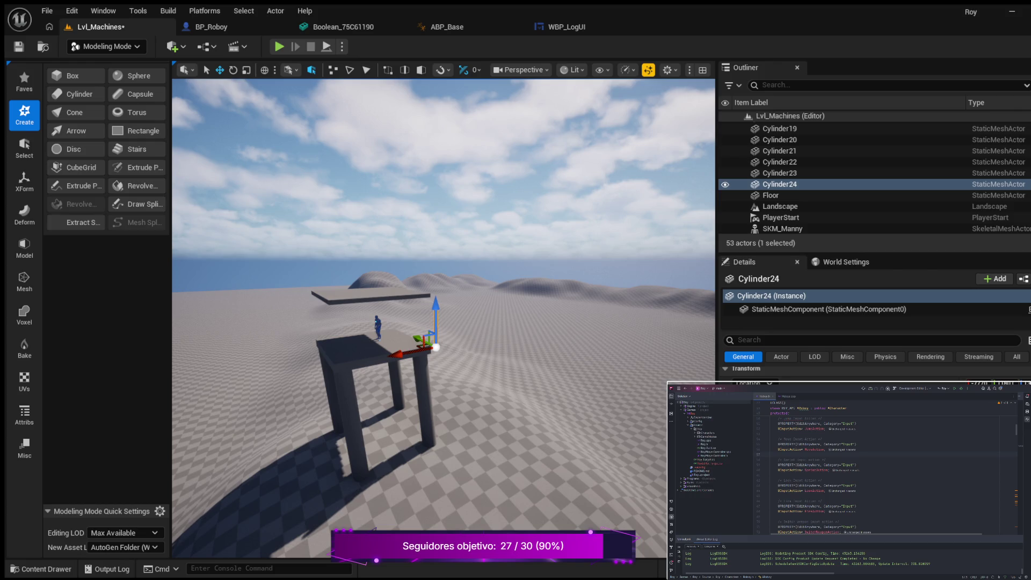
Position Cylinder24 at the tabletop's front corner and duplicate it as Cylinder25
drag(445, 376, 486, 225)
mouse_move(395, 467)
mouse_down()
mouse_move(328, 479)
mouse_move(350, 480)
mouse_up()
drag(197, 455, 198, 456)
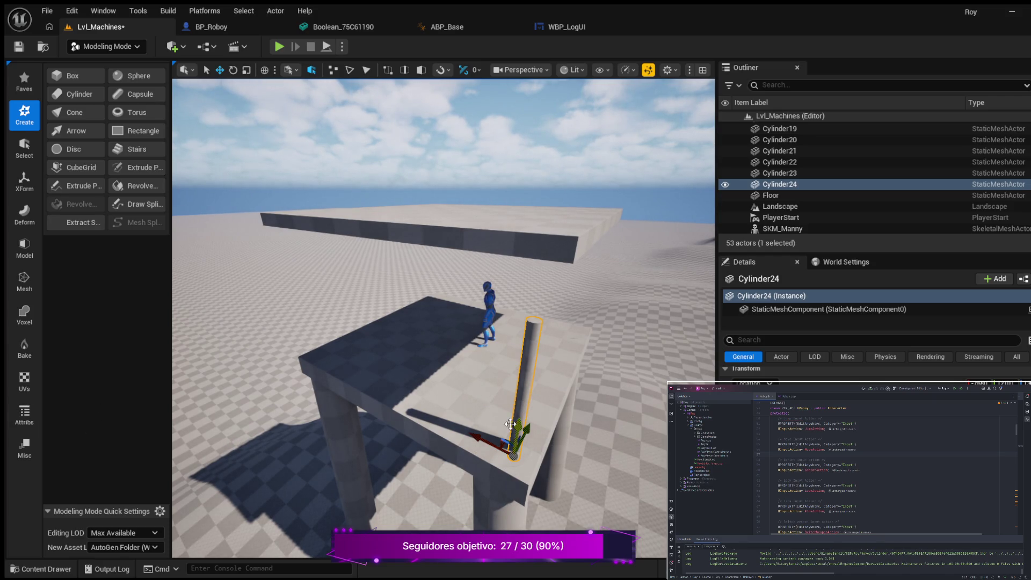
mouse_move(483, 441)
mouse_down()
mouse_move(440, 420)
mouse_move(440, 395)
mouse_move(397, 384)
mouse_up()
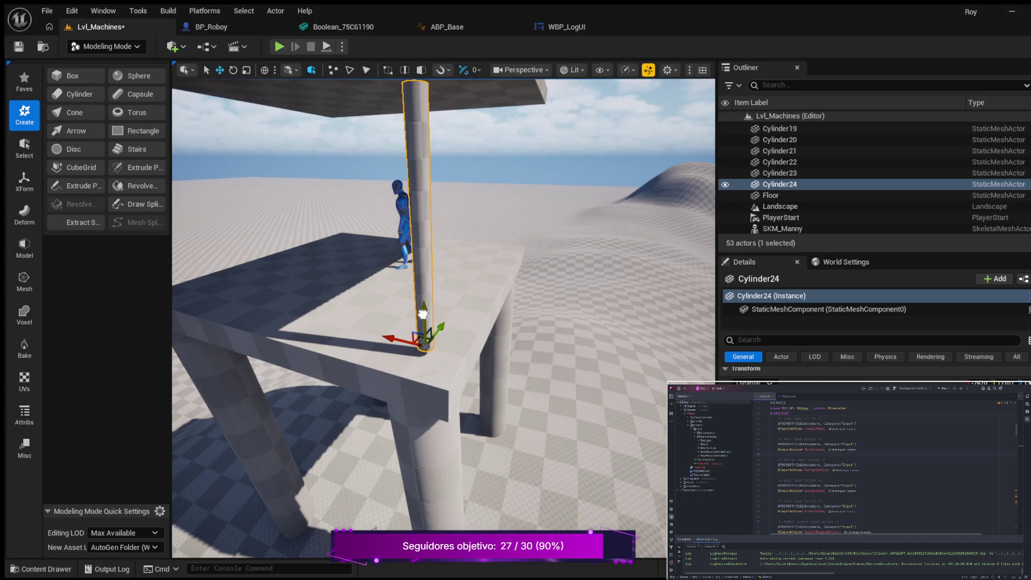
mouse_move(428, 323)
mouse_down()
mouse_move(441, 318)
mouse_move(438, 343)
mouse_move(392, 329)
mouse_up()
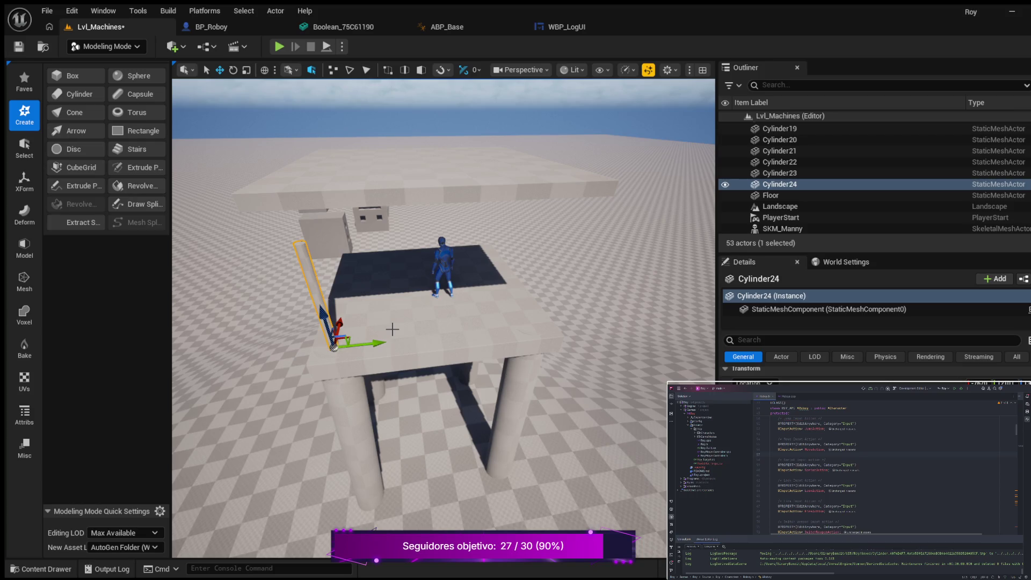
key(ctrl+d)
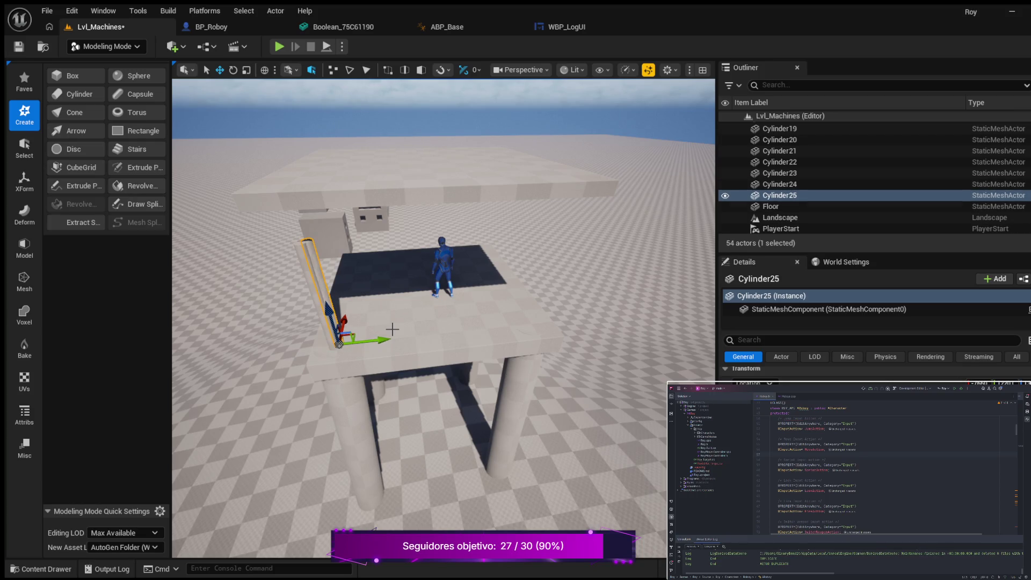
Move pillar Cylinder25 to the tabletop's front corner
mouse_move(344, 318)
mouse_down()
mouse_move(371, 344)
mouse_move(553, 351)
mouse_up()
key(f)
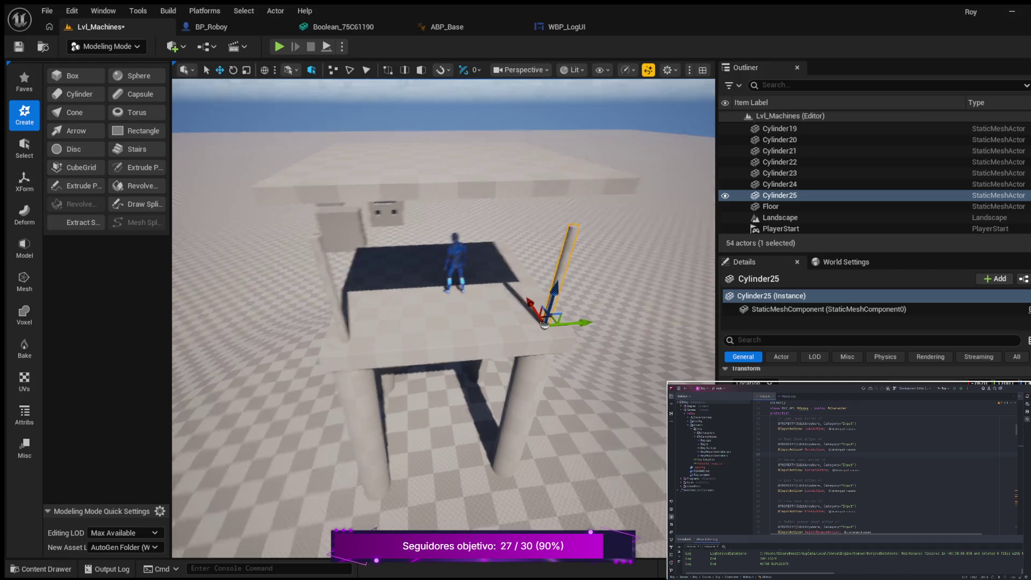
scroll(444, 316, up, 3)
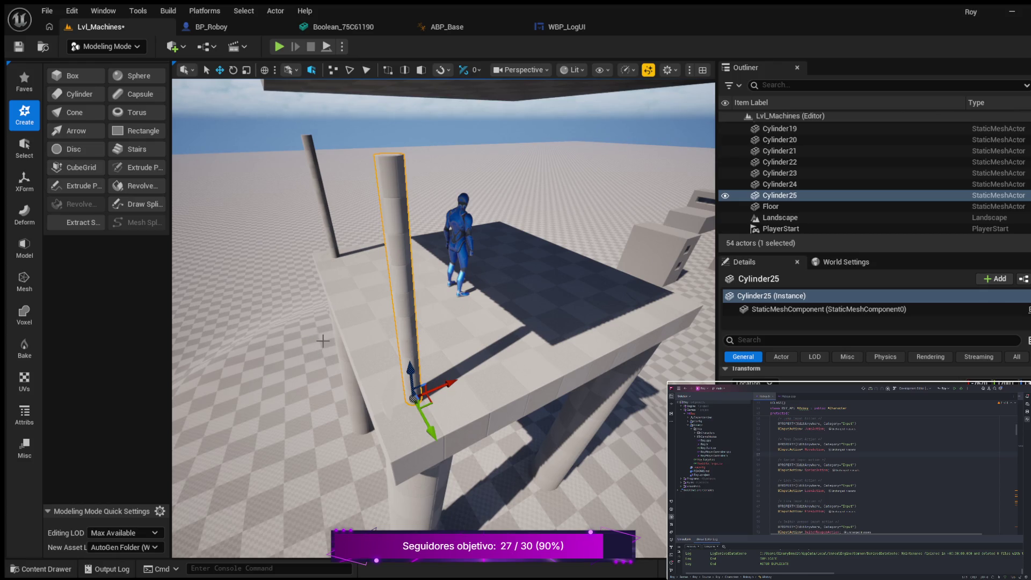
Copy both pillars to the opposite corners as Cylinder26 and Cylinder27, then lower slab Box16 onto them
ctrl+click(334, 239)
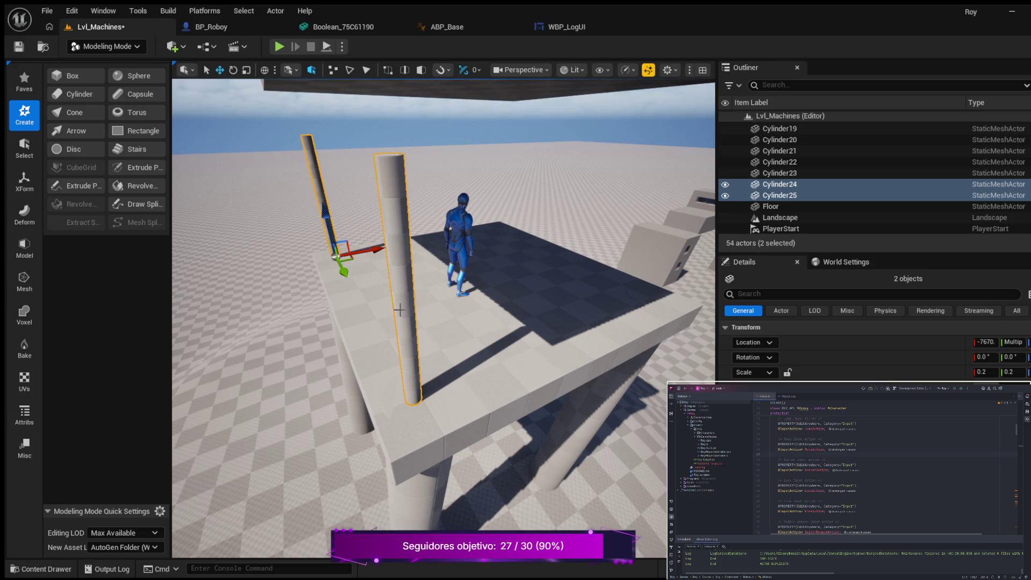
key(ctrl+d)
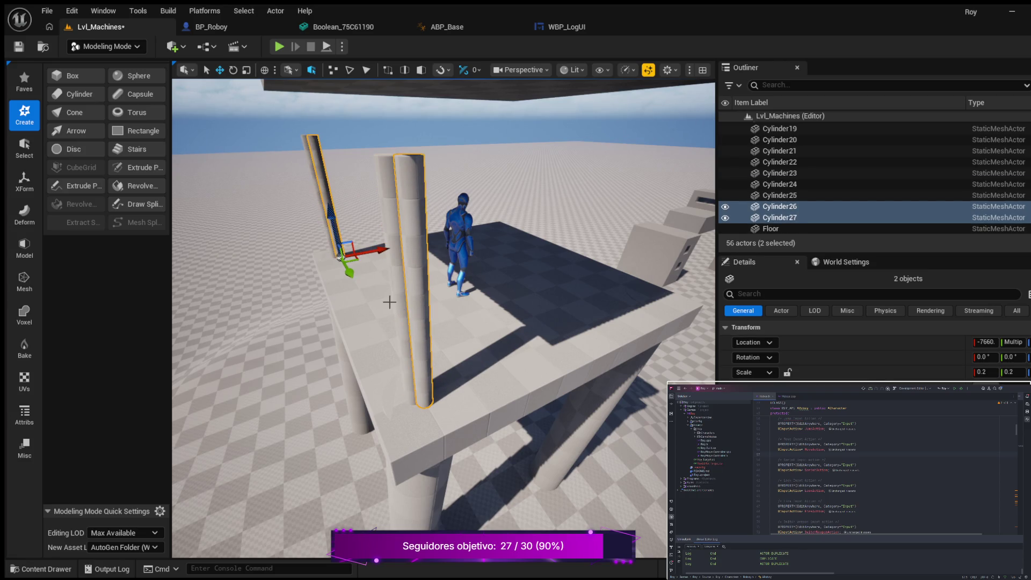
mouse_move(349, 274)
mouse_down()
mouse_move(354, 258)
mouse_move(425, 240)
mouse_move(478, 250)
mouse_move(497, 237)
mouse_move(613, 235)
mouse_move(344, 231)
mouse_move(509, 278)
mouse_up()
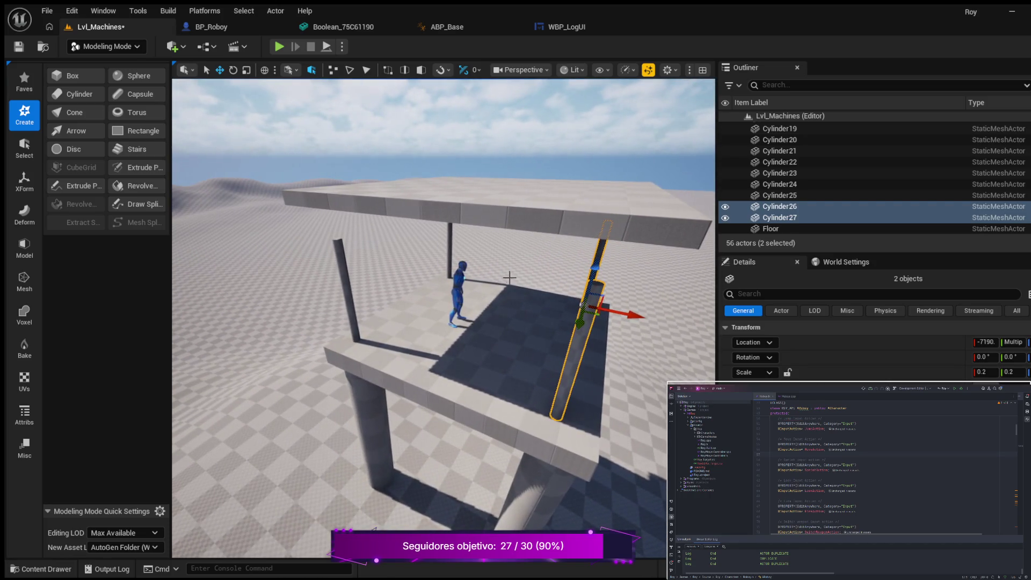
click(524, 190)
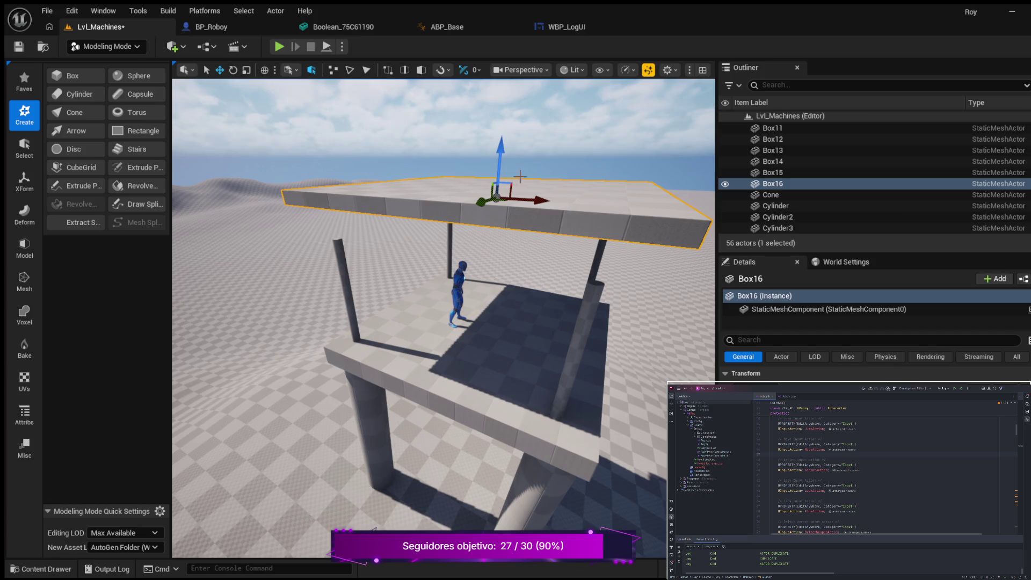
mouse_move(503, 151)
mouse_down()
mouse_move(499, 177)
mouse_move(499, 140)
mouse_move(521, 229)
mouse_up()
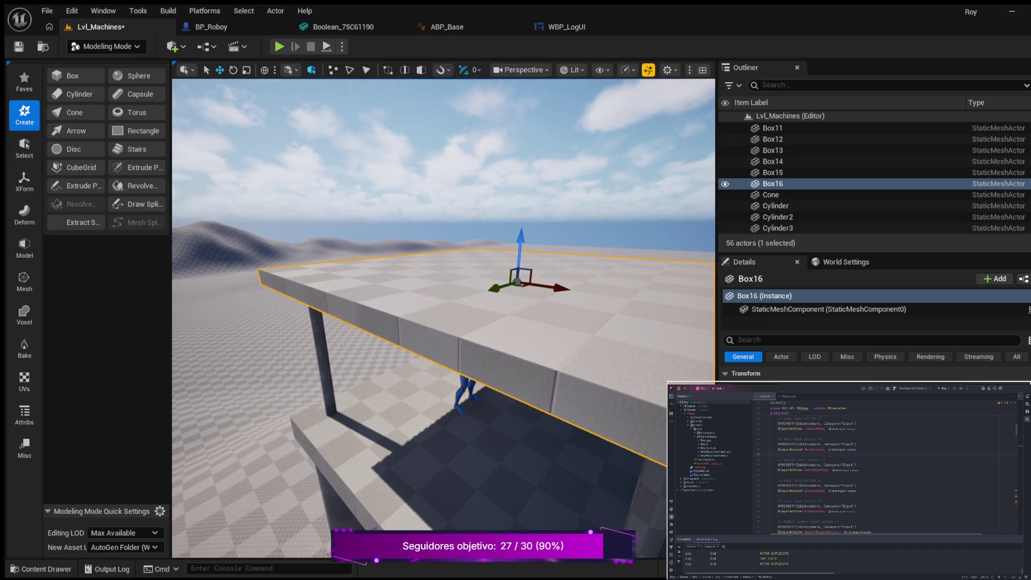
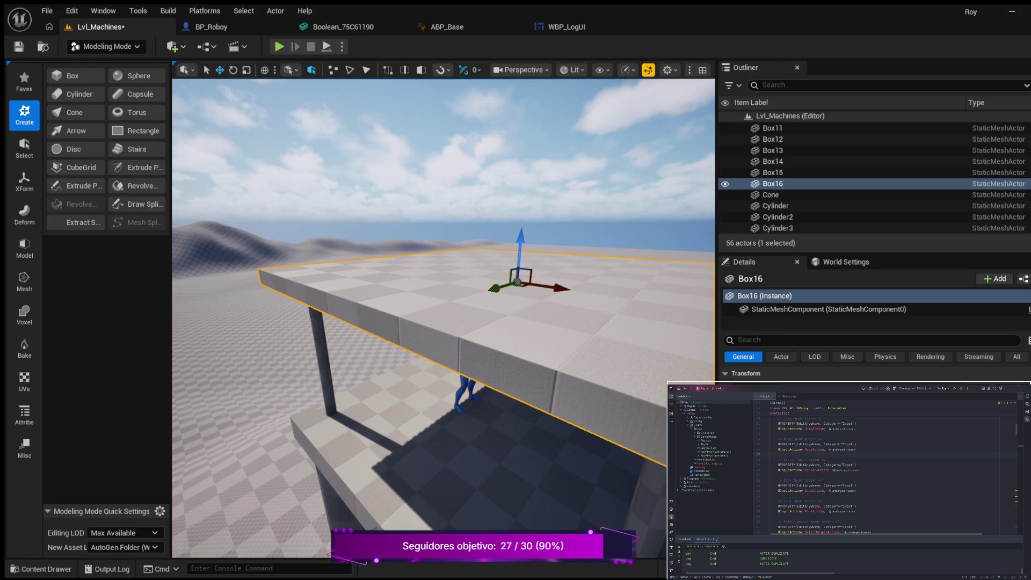
Lower roof slab Box16 slightly so it rests on its four posts, checking it from below
key(f)
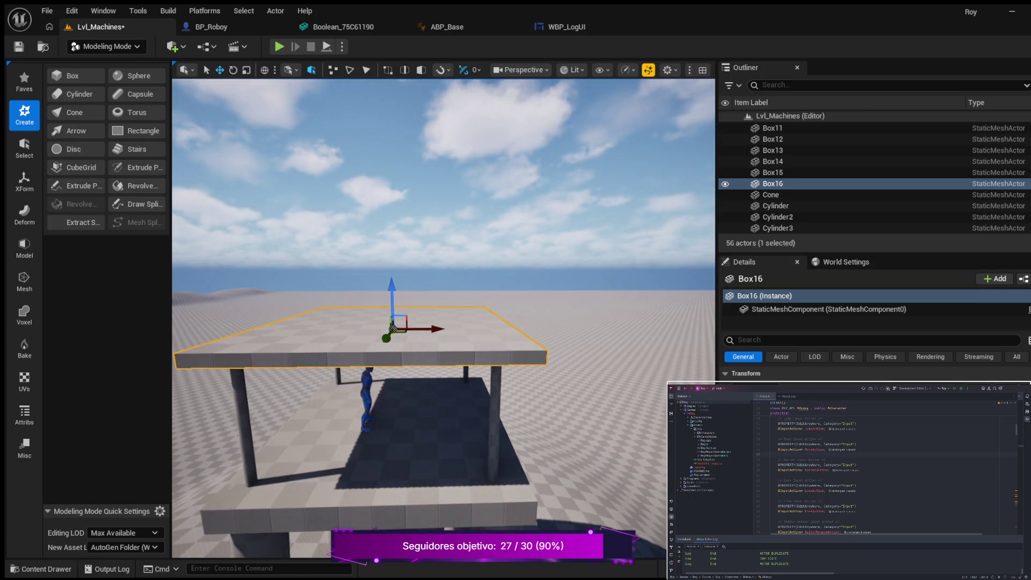
key(q)
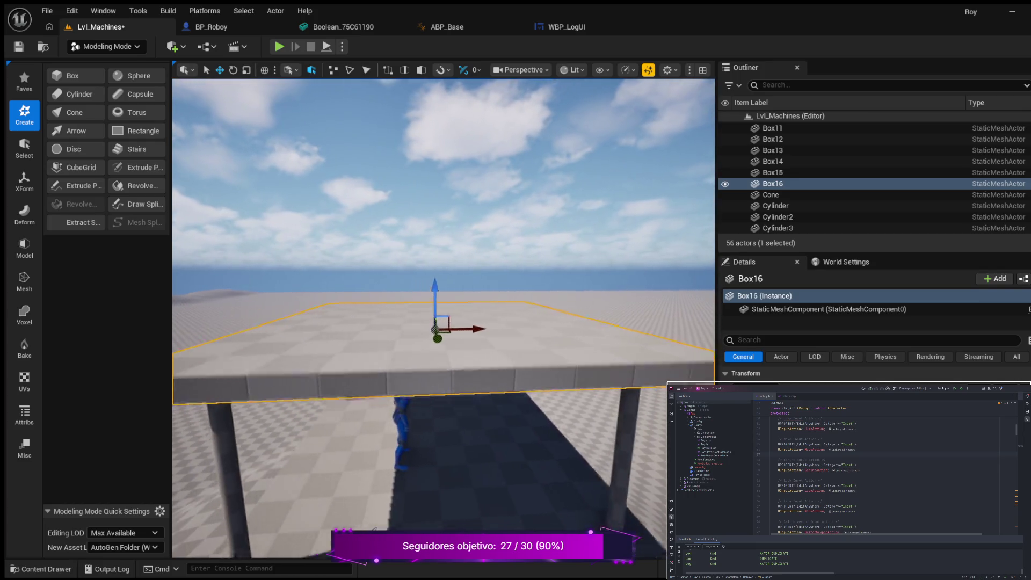
key(w)
key(d)
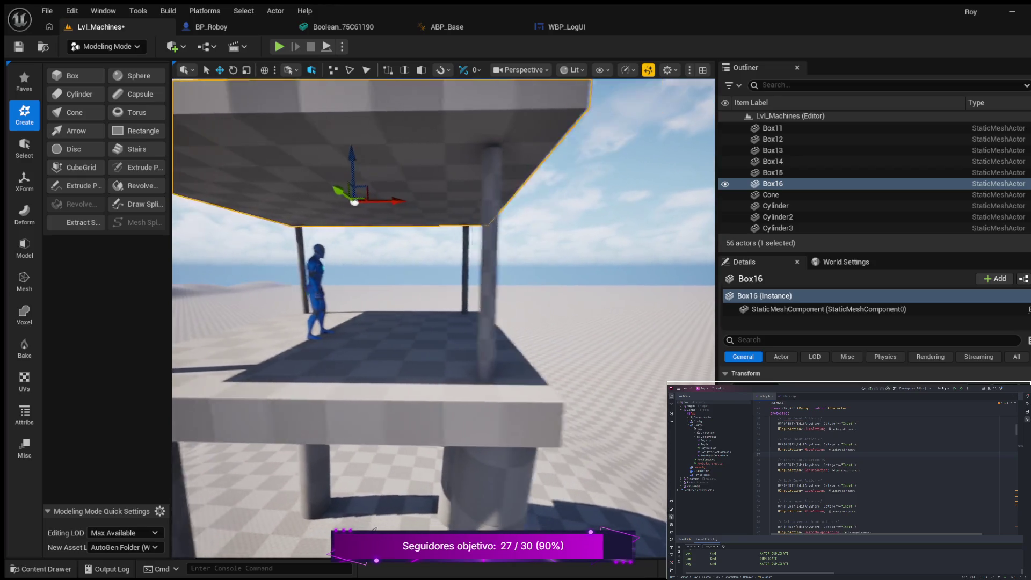
key(s)
key(e)
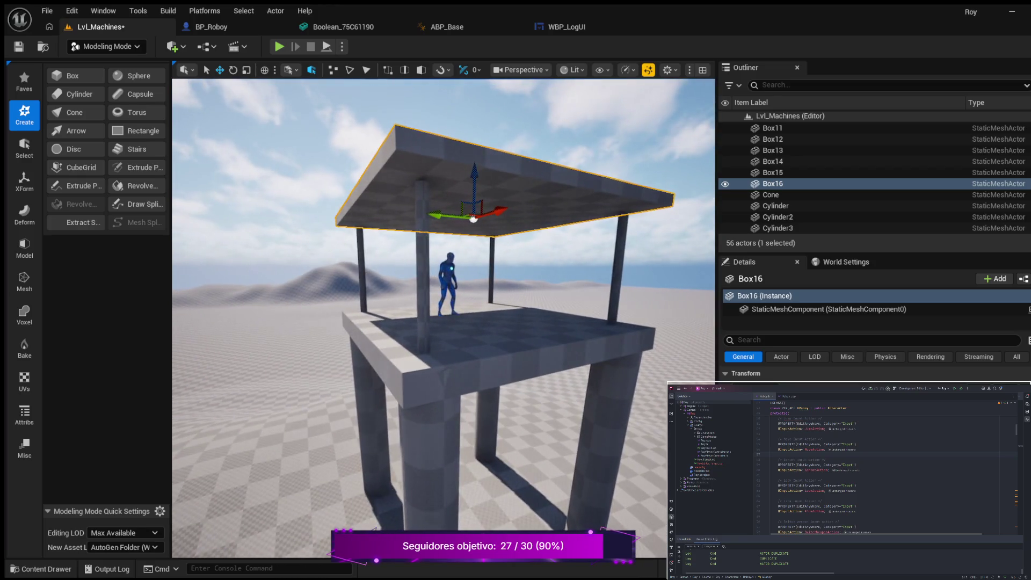
key(a)
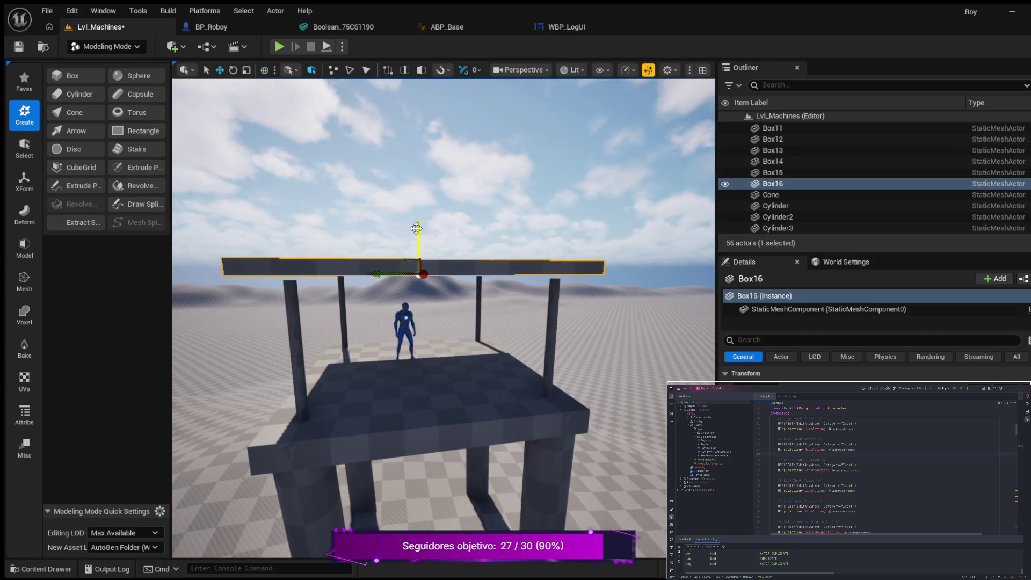
drag(419, 228, 419, 232)
key(q)
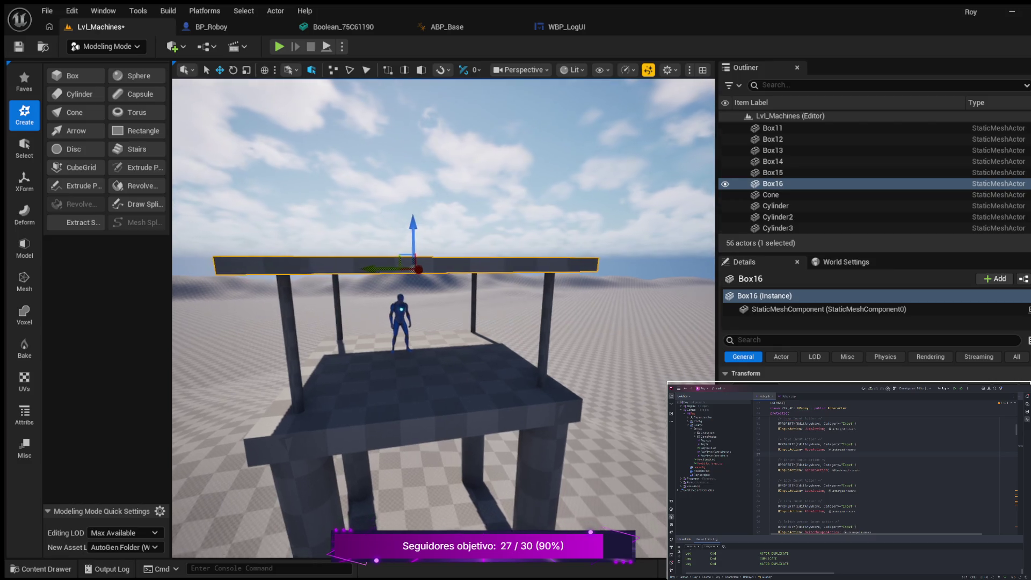
key(w)
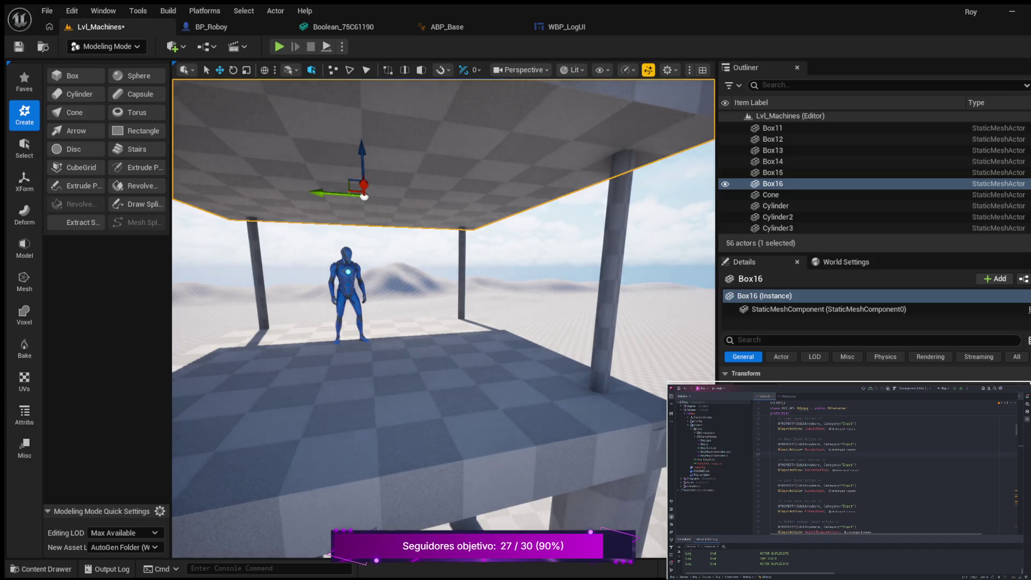
key(e)
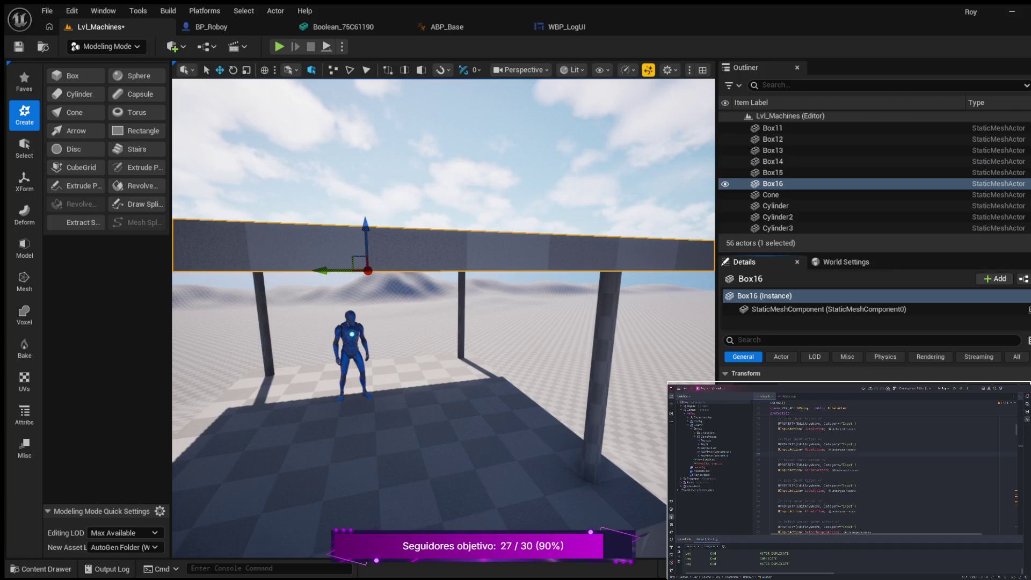
key(ctrl+space)
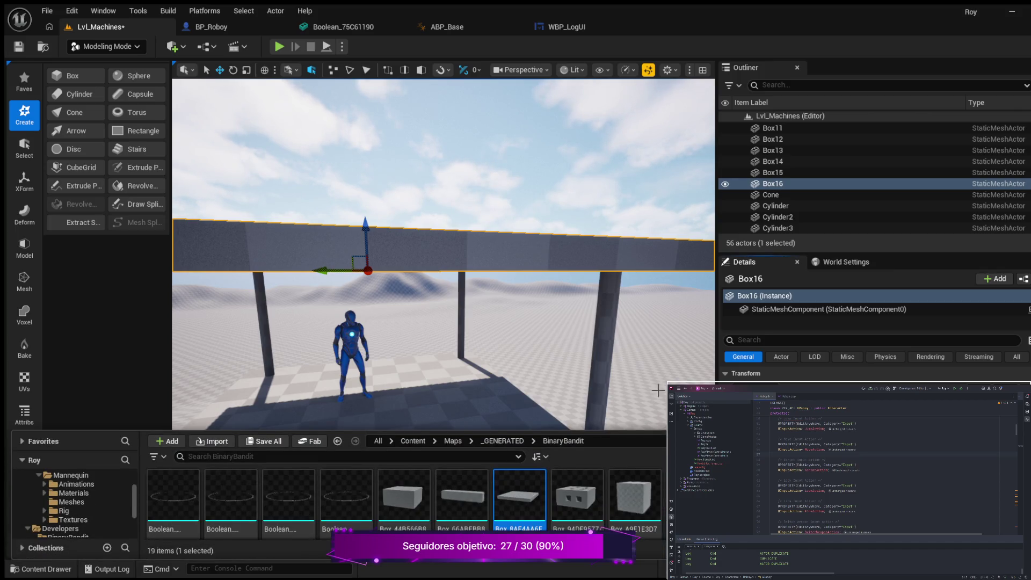
Enable Loop on SKM_Manny2's MM_Unarmed_Idle_Ready animation, save it, and return to Lvl_Machines
click(351, 344)
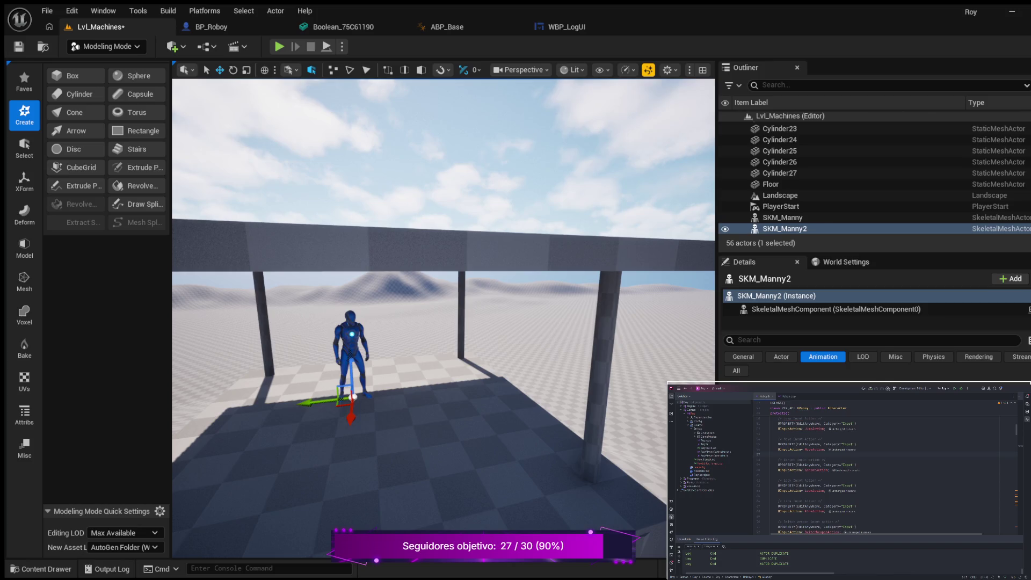
key(ctrl+space)
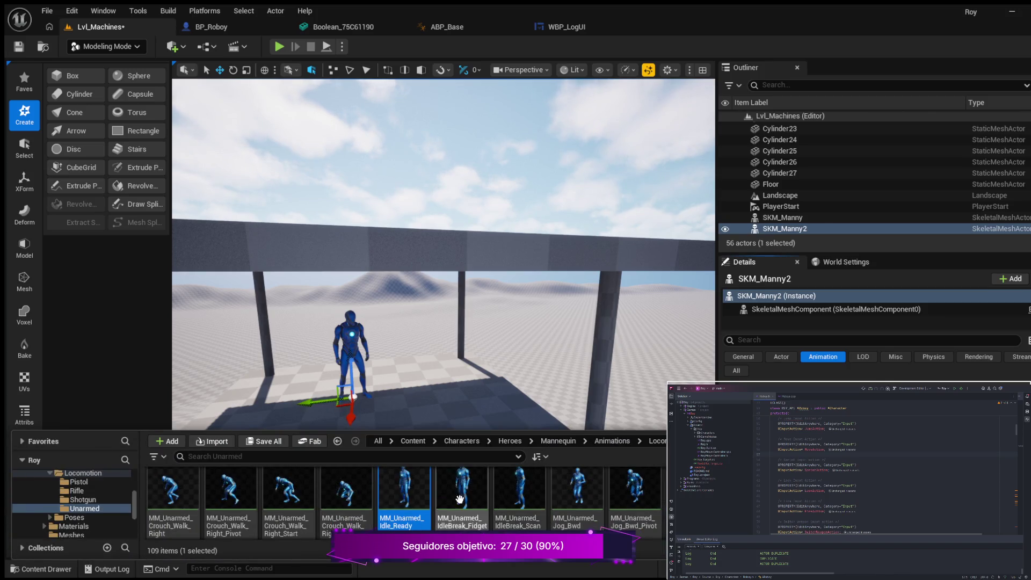
double_click(404, 489)
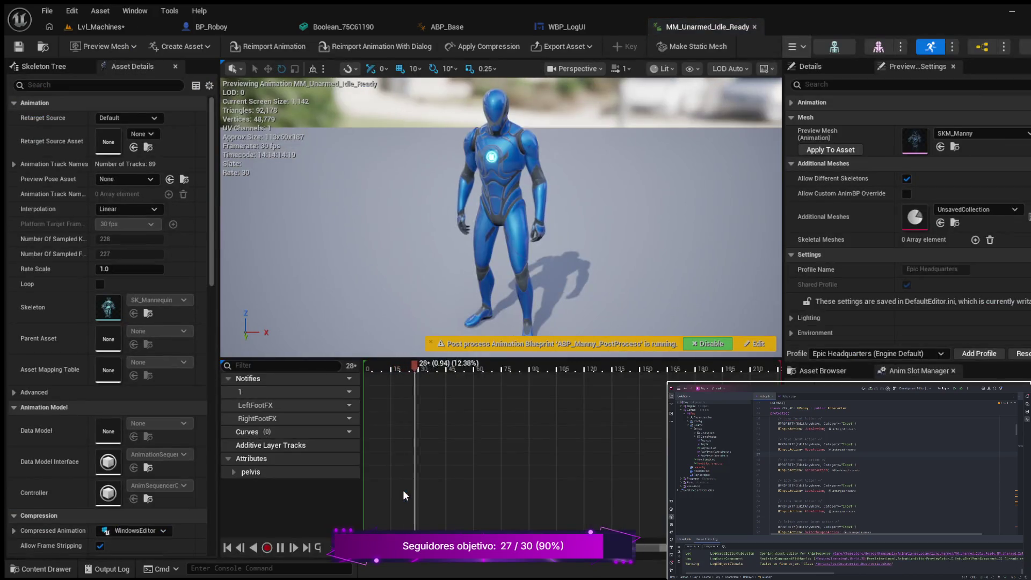
click(99, 284)
click(20, 47)
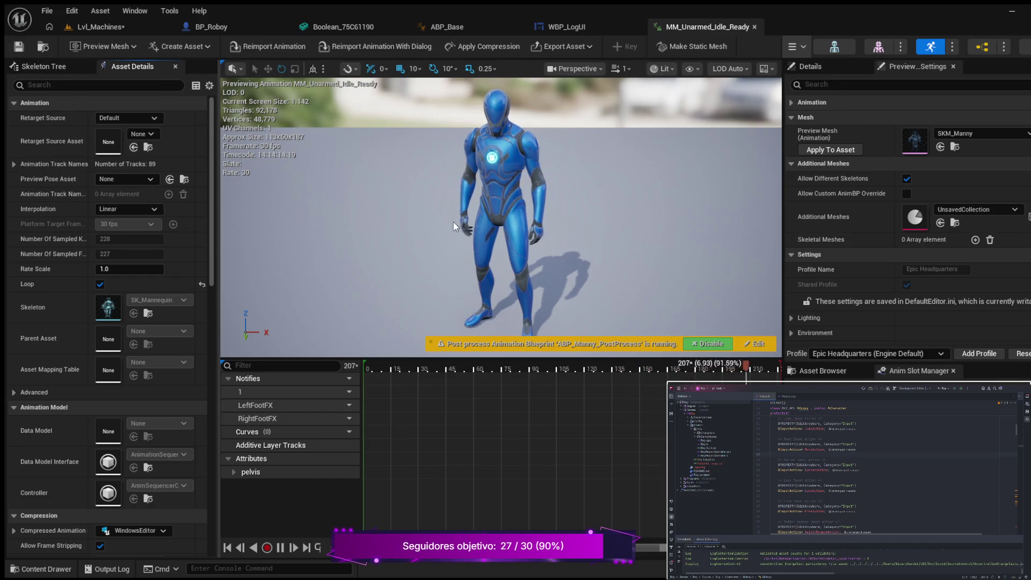
click(122, 28)
scroll(380, 387, up, 3)
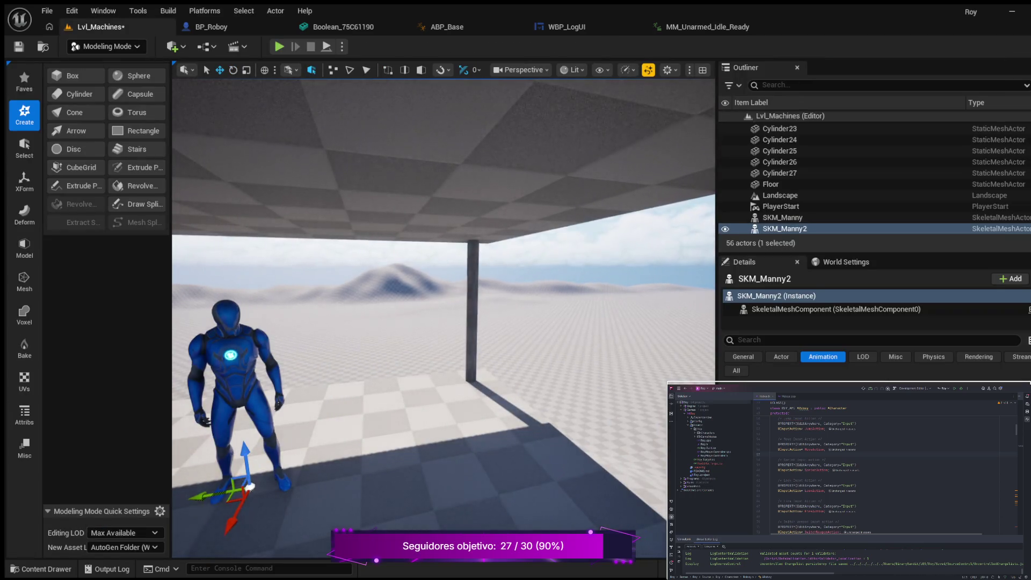
key(f)
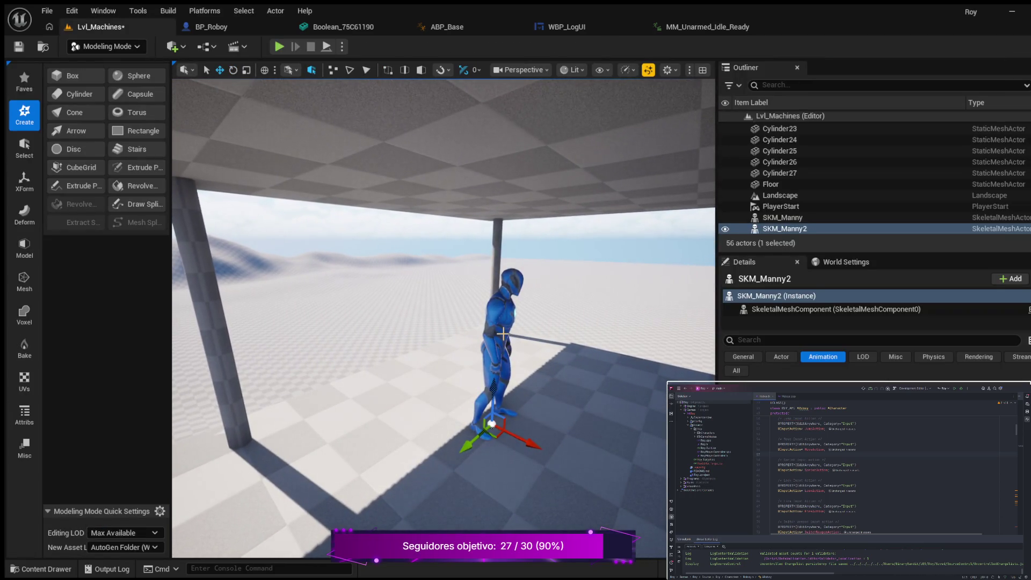
scroll(443, 316, down, 5)
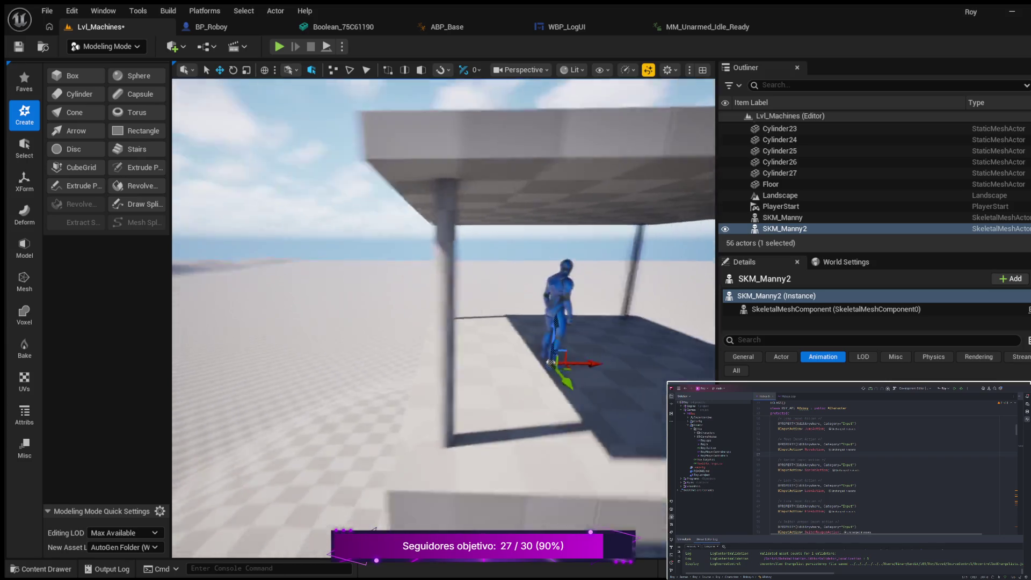
drag(457, 330, 491, 282)
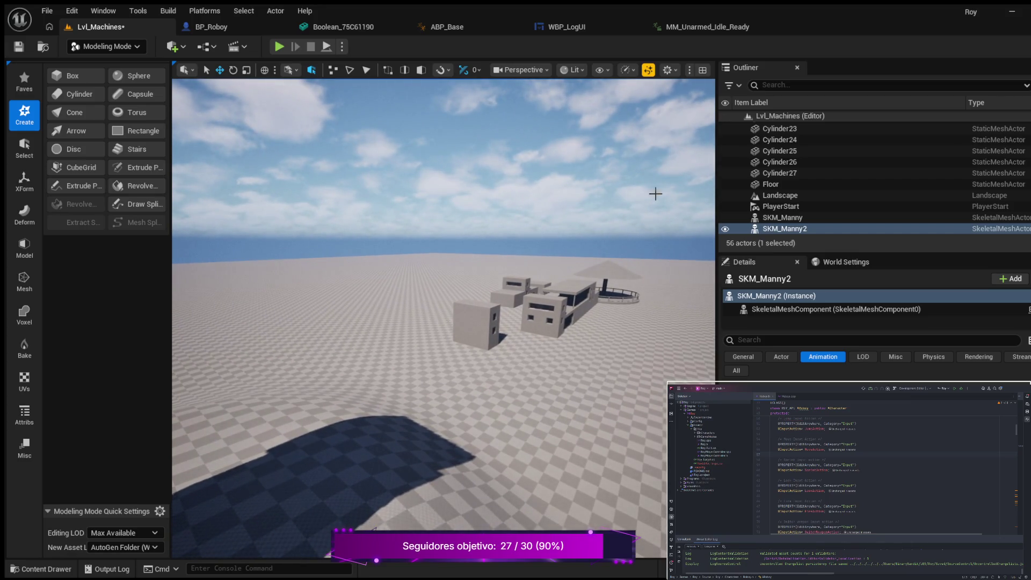
Play the level and walk, crouch and sprint the character past the wall and doorway
click(280, 46)
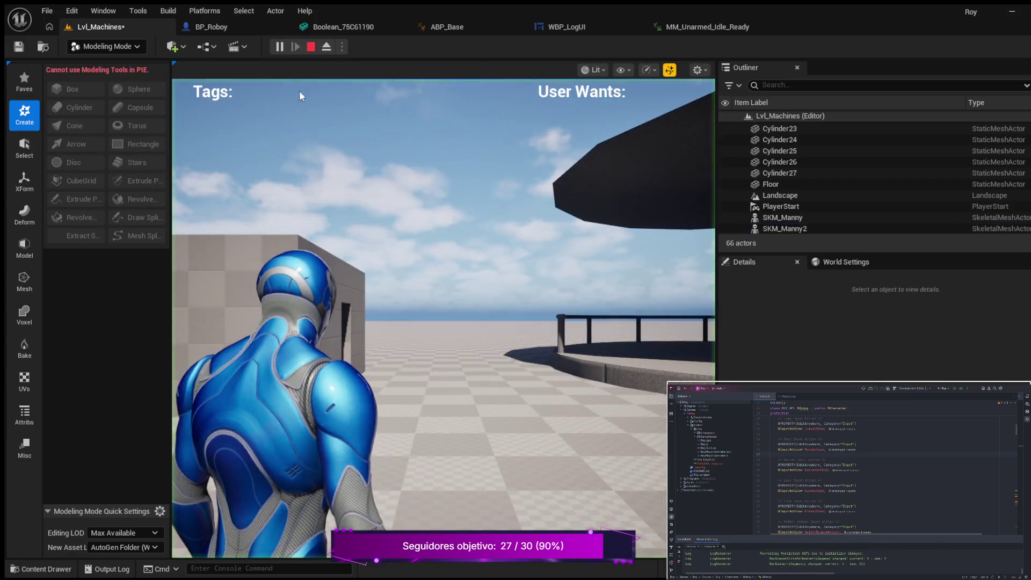
key(w)
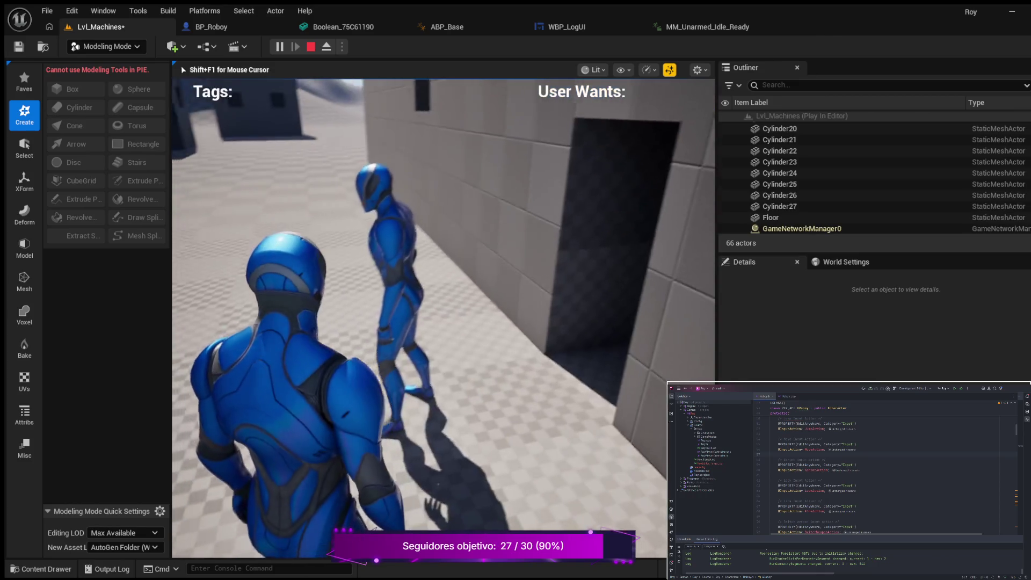
key(w)
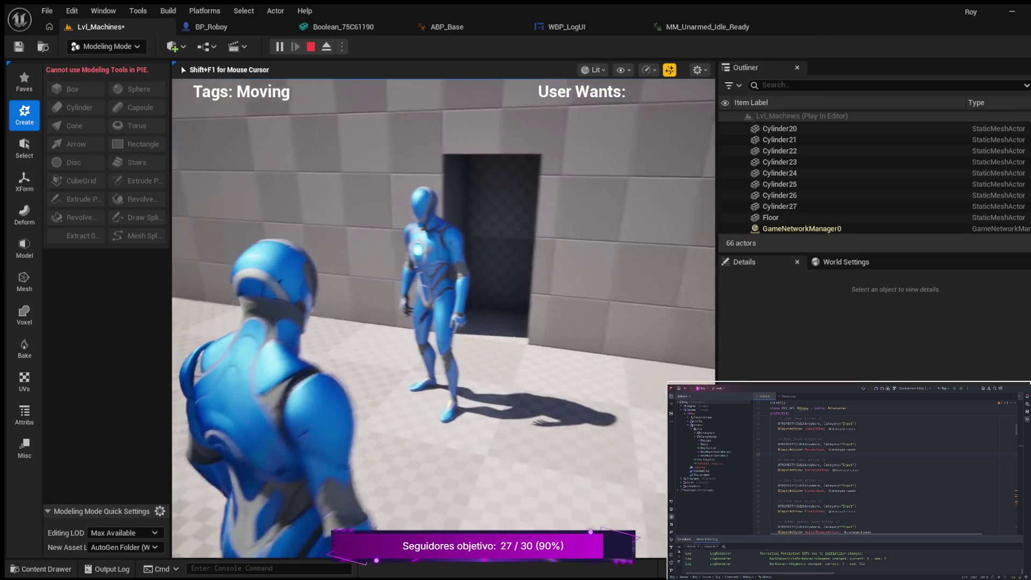
key(c)
key(w)
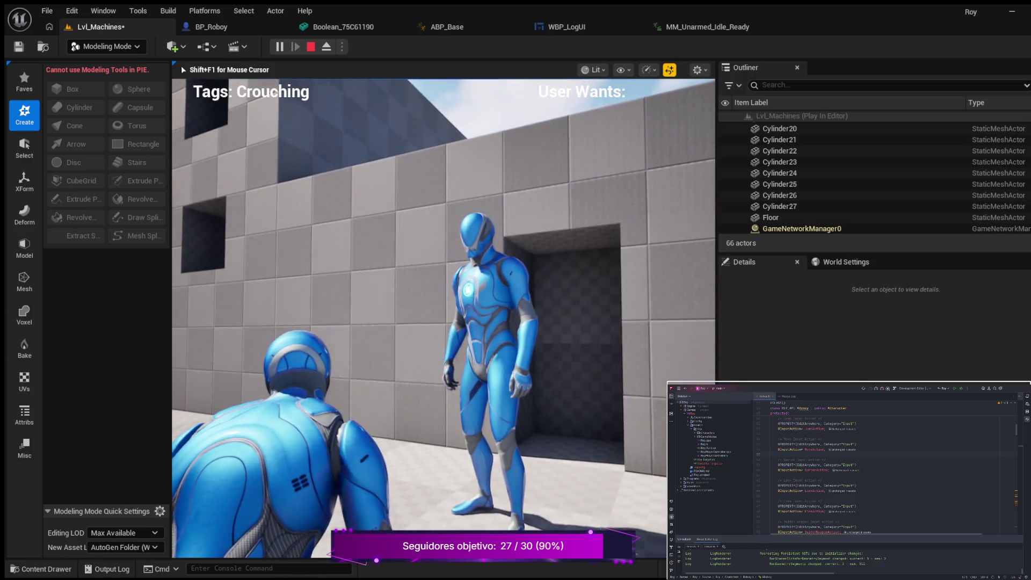
key(c)
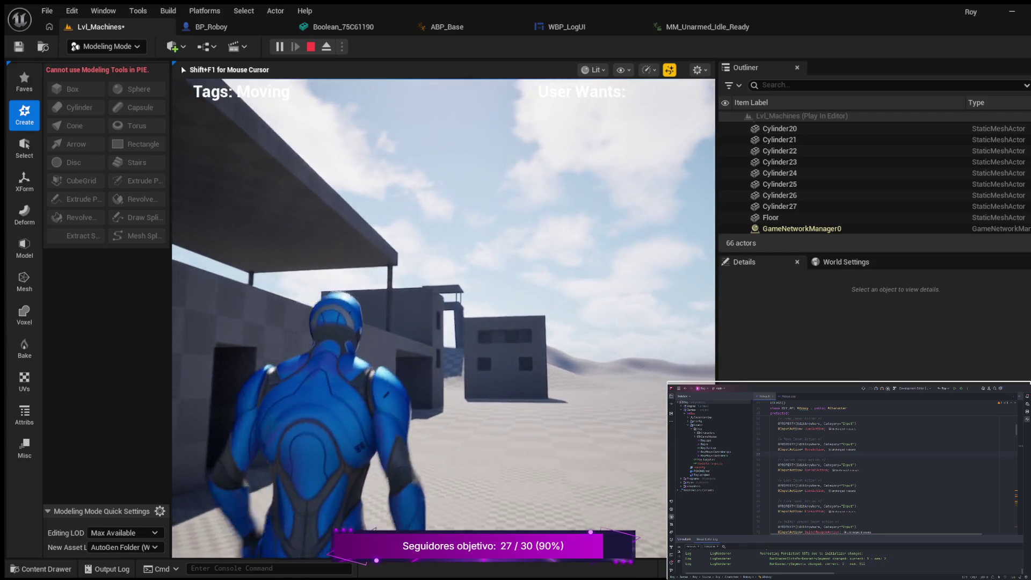
key(shift)
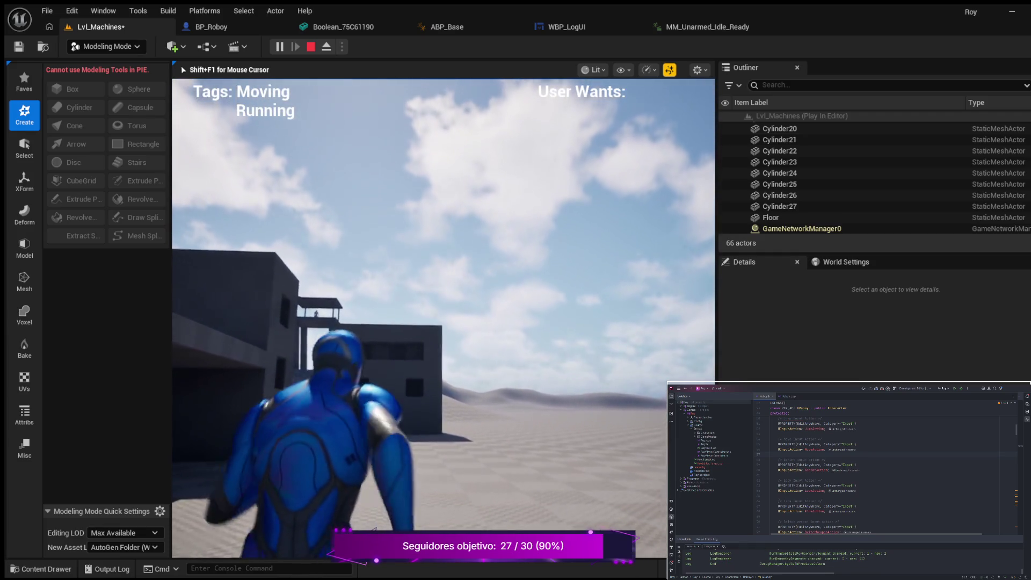
key(shift)
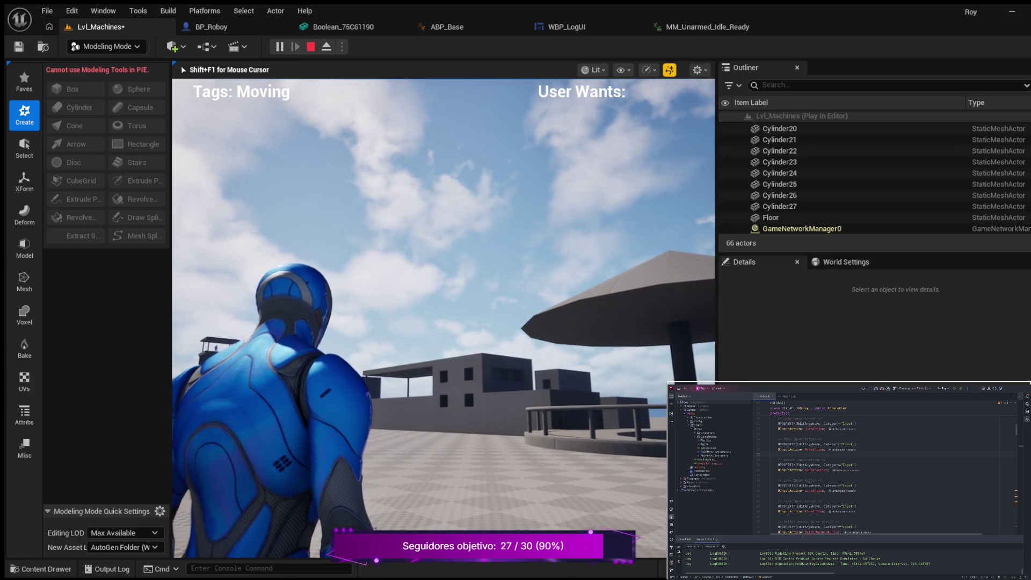
Eject from the character with F8 to get a free camera over the running level
key(F8)
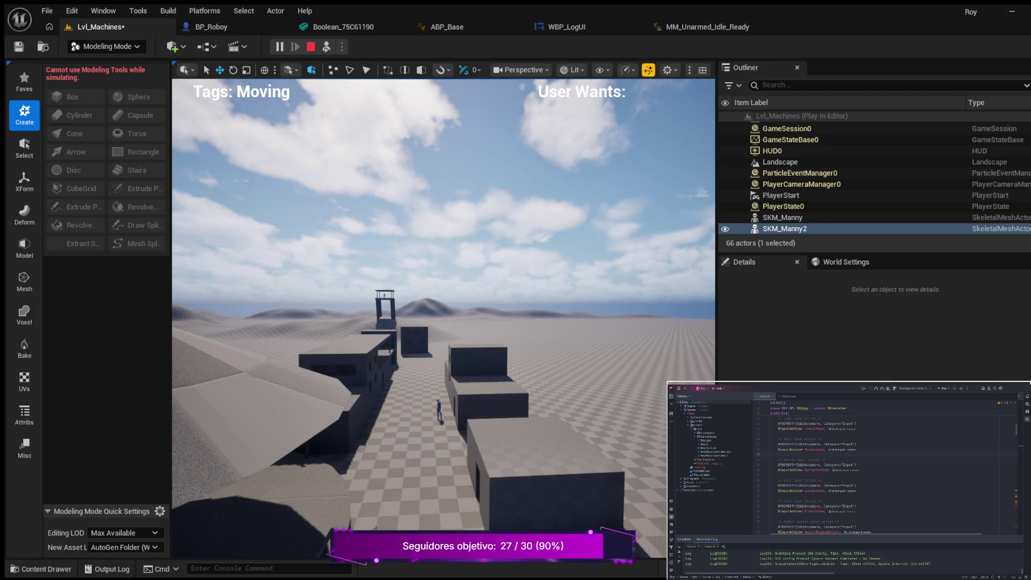
End the Play In Editor session with Esc to return to editing Lvl_Machines
click(429, 161)
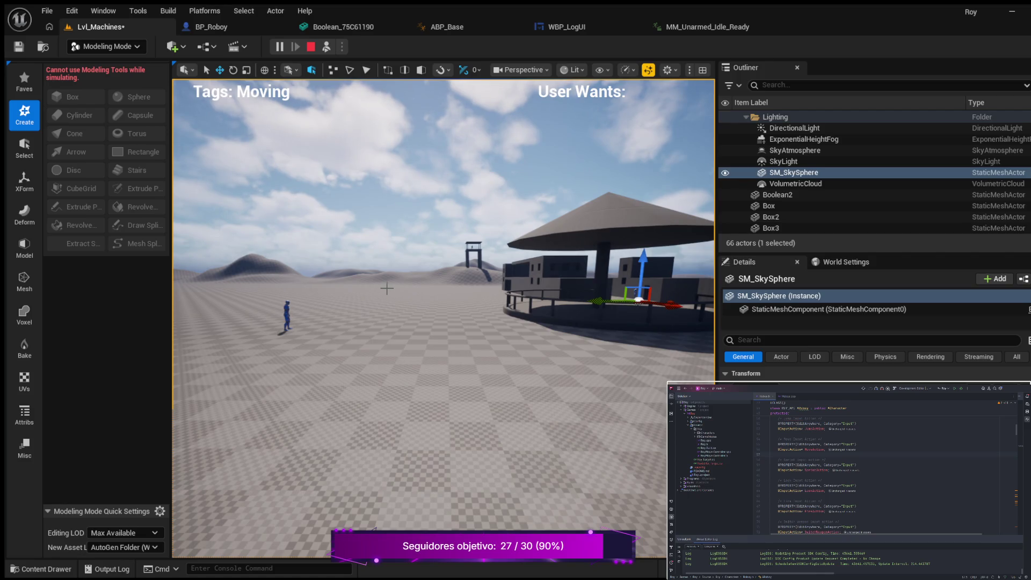
key(Escape)
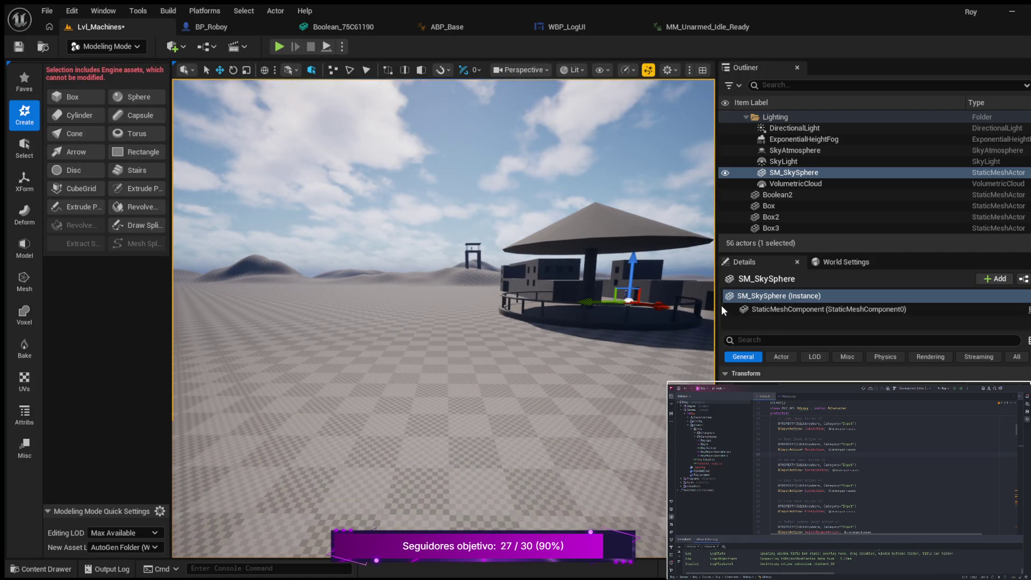
Widen the viewport, fly over the buildings, and select Box12, the lone right-hand building
drag(716, 306, 844, 320)
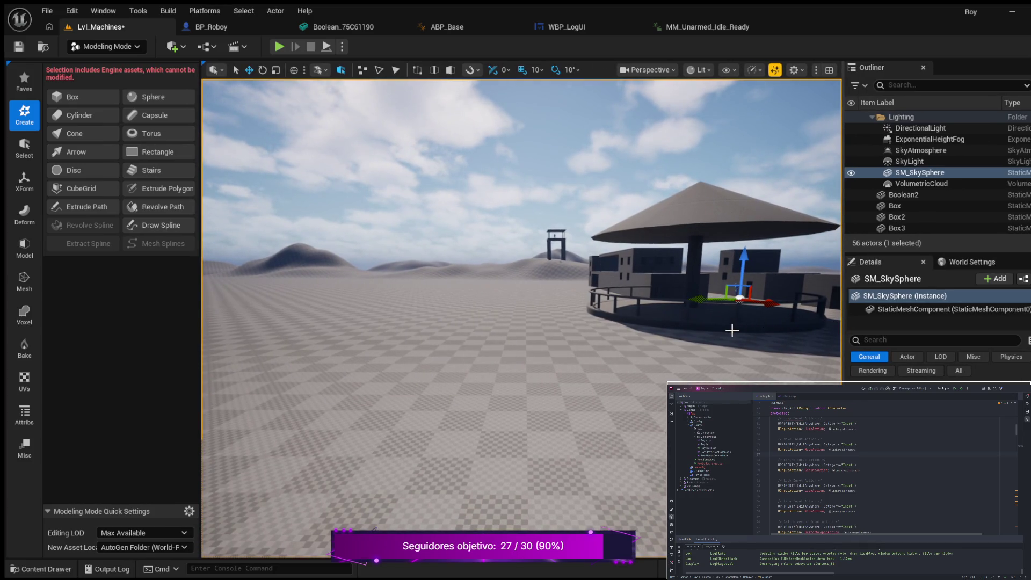
mouse_move(648, 333)
mouse_down()
mouse_move(740, 333)
mouse_move(752, 282)
mouse_move(773, 301)
mouse_move(719, 301)
mouse_move(827, 301)
mouse_up()
mouse_move(521, 316)
mouse_down()
mouse_move(488, 327)
mouse_move(521, 328)
mouse_move(477, 327)
mouse_up()
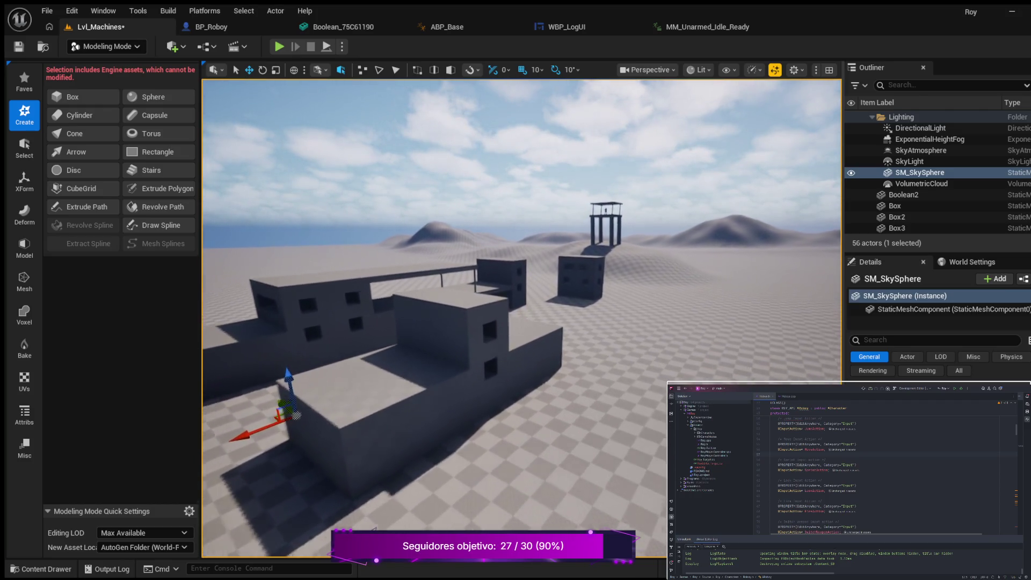
mouse_move(478, 327)
mouse_down()
mouse_move(461, 328)
mouse_move(580, 327)
mouse_move(526, 328)
mouse_move(558, 327)
mouse_move(541, 327)
mouse_up()
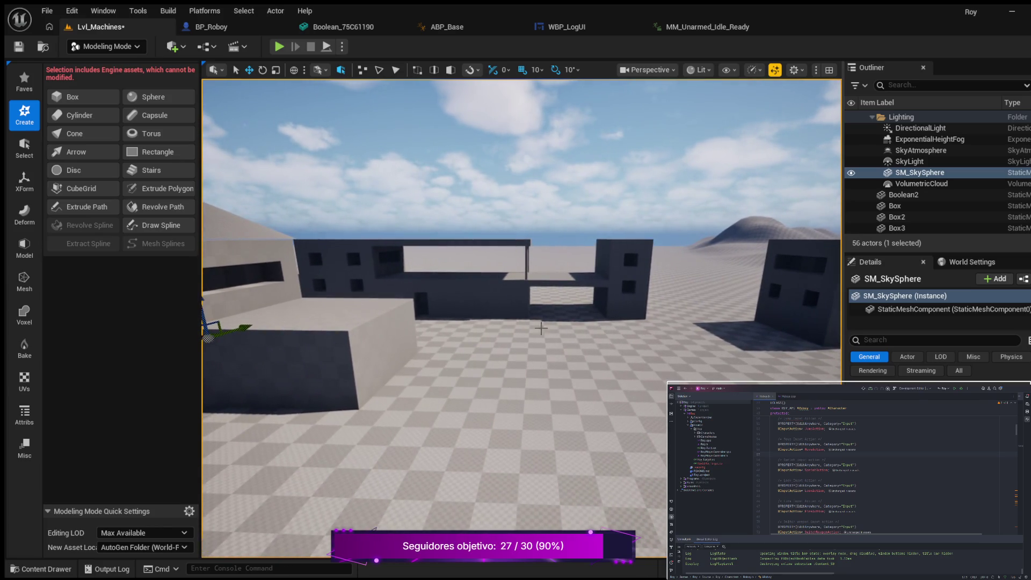
mouse_move(472, 316)
mouse_down()
mouse_move(424, 316)
mouse_move(478, 316)
mouse_move(478, 352)
mouse_move(445, 333)
mouse_up()
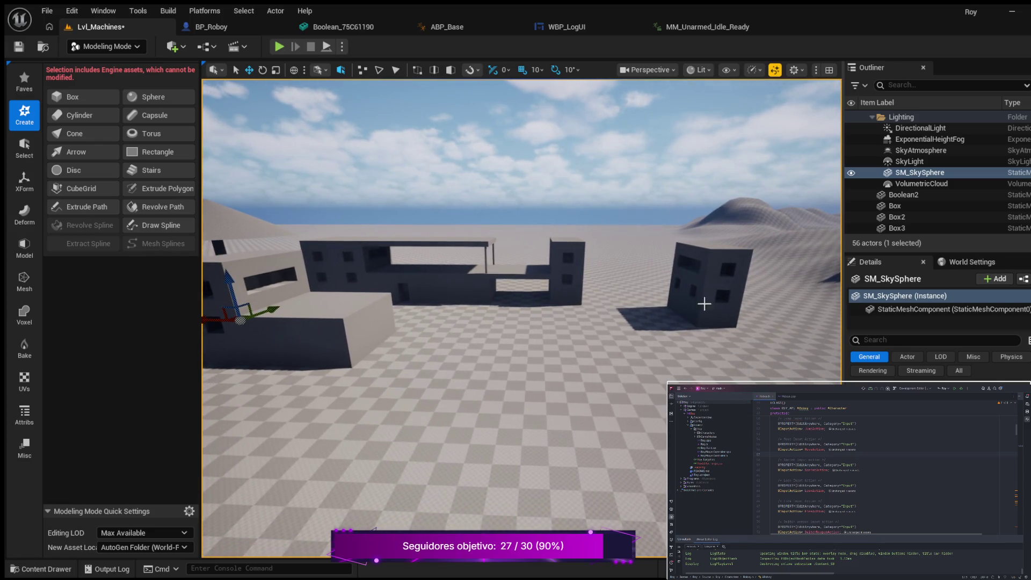
click(687, 306)
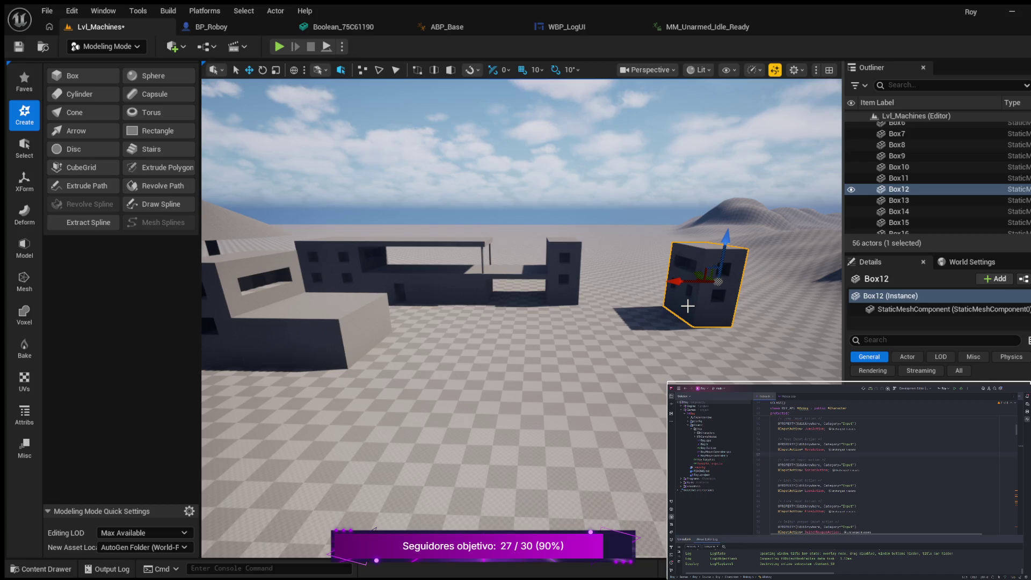
Duplicate Box12 into Box17 and rotate the copy 180 degrees about its vertical axis
key(ctrl+d)
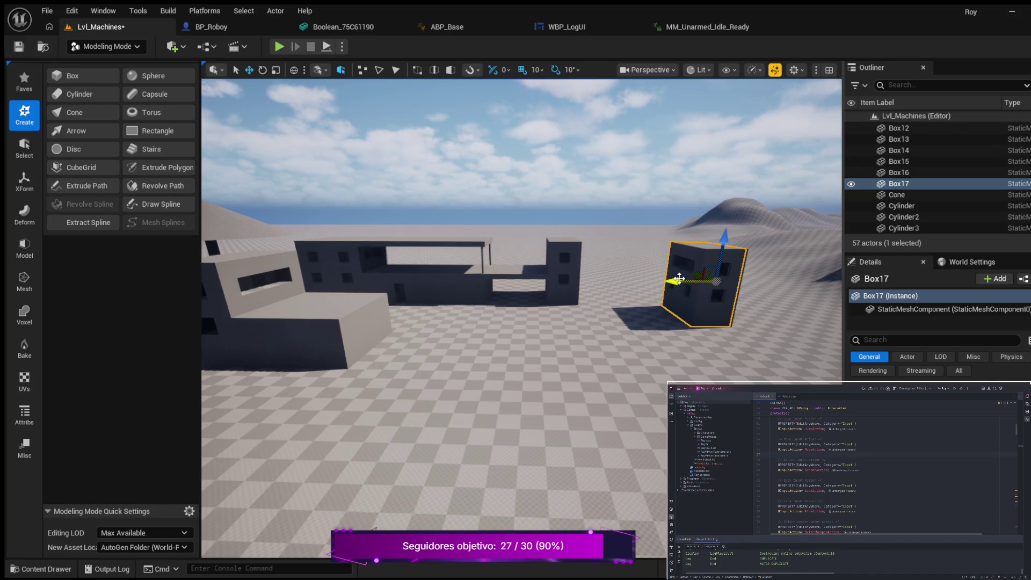
mouse_move(604, 266)
mouse_down()
mouse_move(617, 227)
mouse_move(587, 221)
mouse_move(583, 207)
mouse_up()
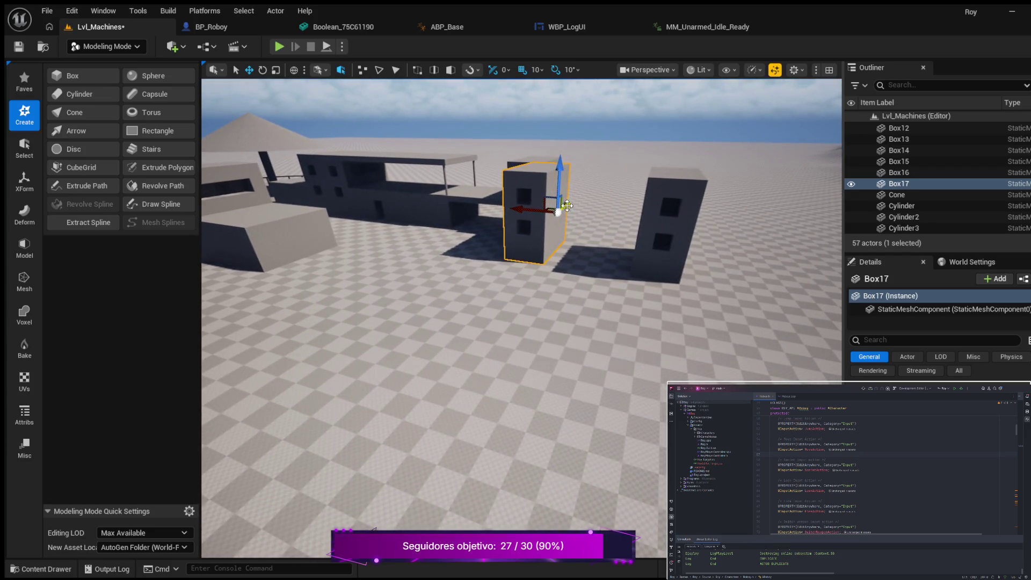
mouse_move(526, 232)
mouse_down()
mouse_move(400, 207)
mouse_move(552, 295)
mouse_up()
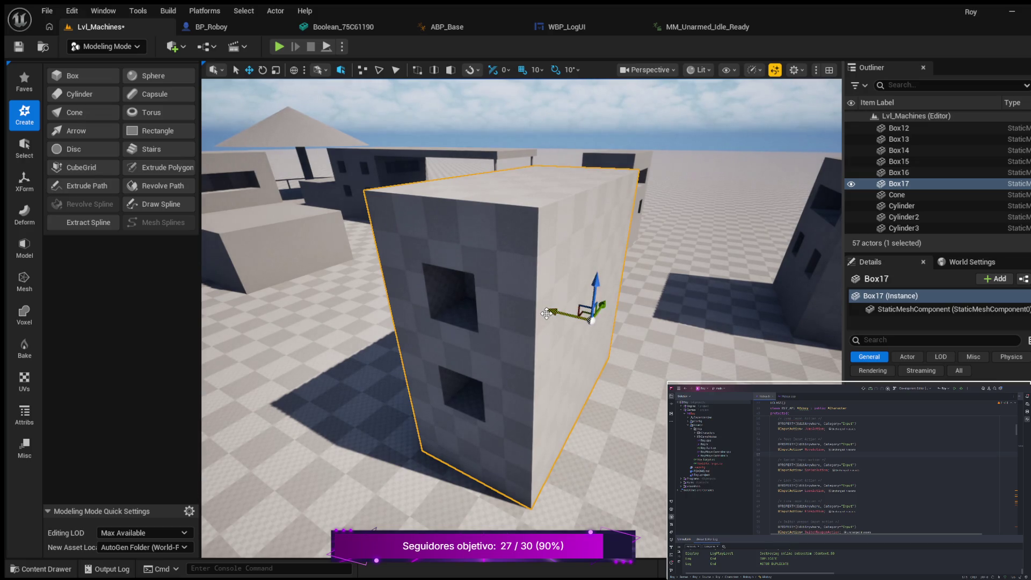
drag(632, 348, 462, 349)
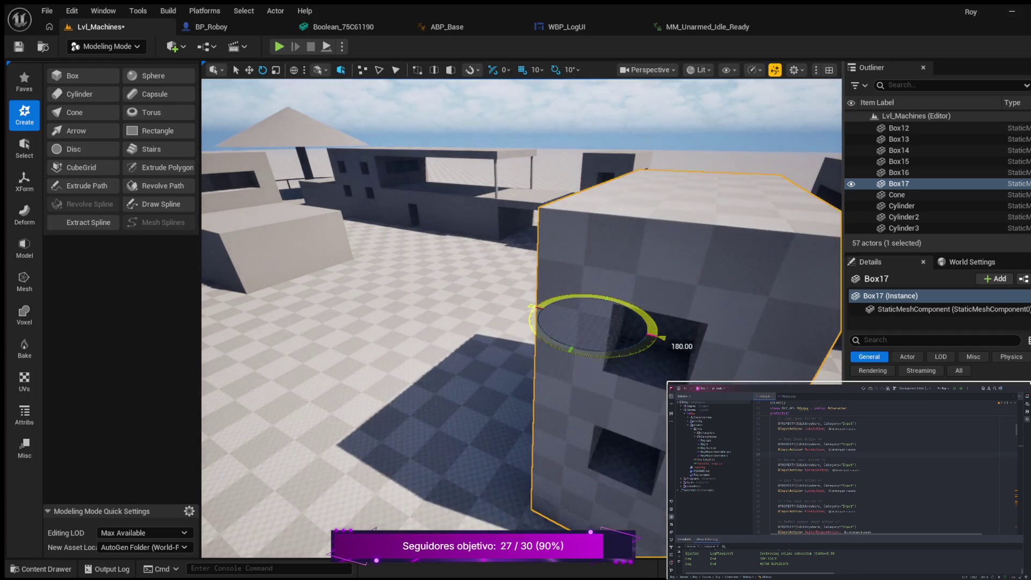
drag(649, 349, 743, 330)
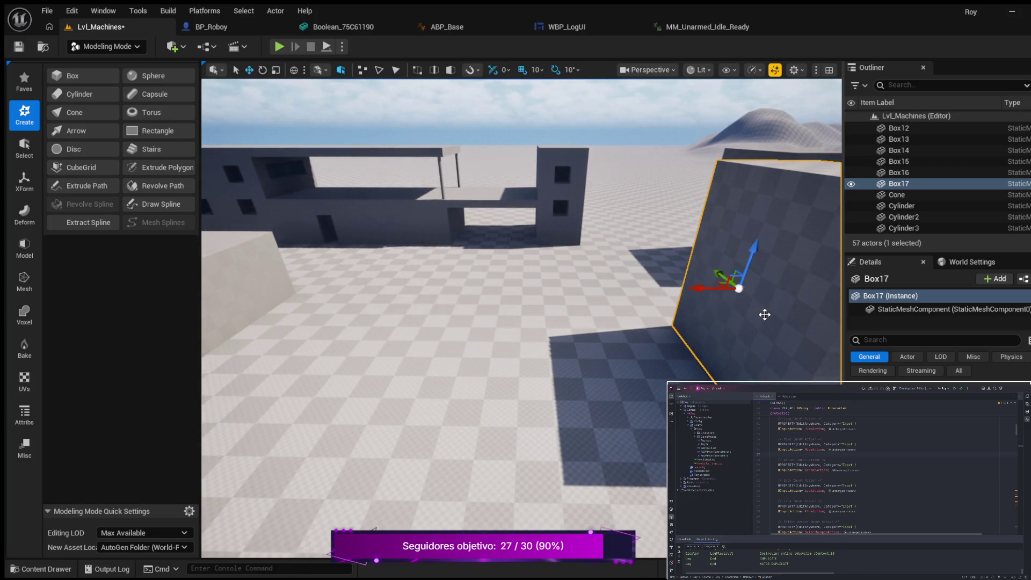
Fly the camera around Box17 to check its placement, then on toward the tower
mouse_move(521, 317)
mouse_down()
mouse_move(483, 317)
mouse_move(532, 317)
mouse_up()
mouse_move(701, 286)
mouse_down()
mouse_move(497, 297)
mouse_move(468, 280)
mouse_move(395, 297)
mouse_up()
mouse_move(472, 305)
mouse_down()
mouse_move(482, 307)
mouse_move(461, 297)
mouse_move(451, 321)
mouse_move(439, 323)
mouse_move(441, 304)
mouse_up()
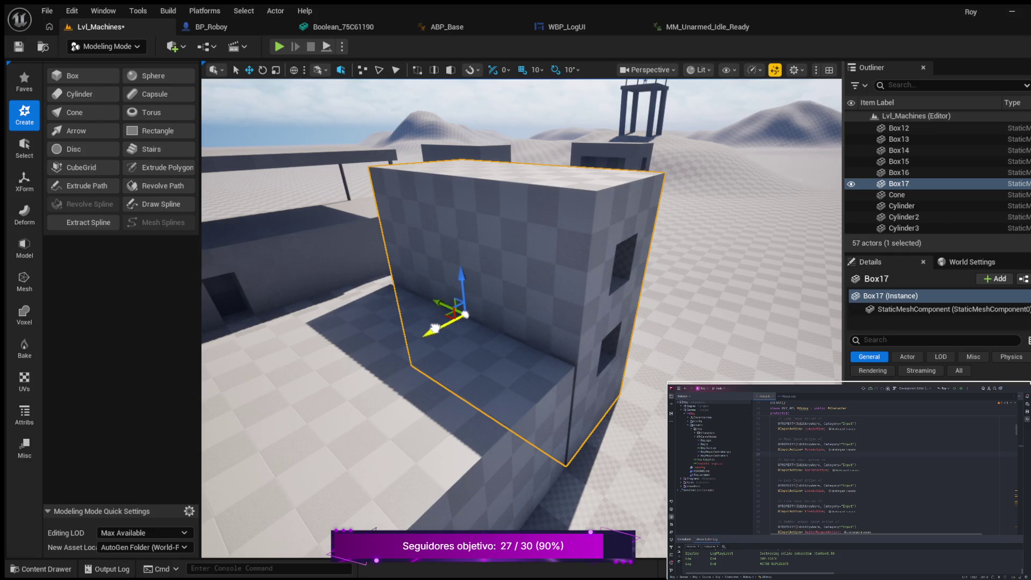
drag(751, 351, 762, 350)
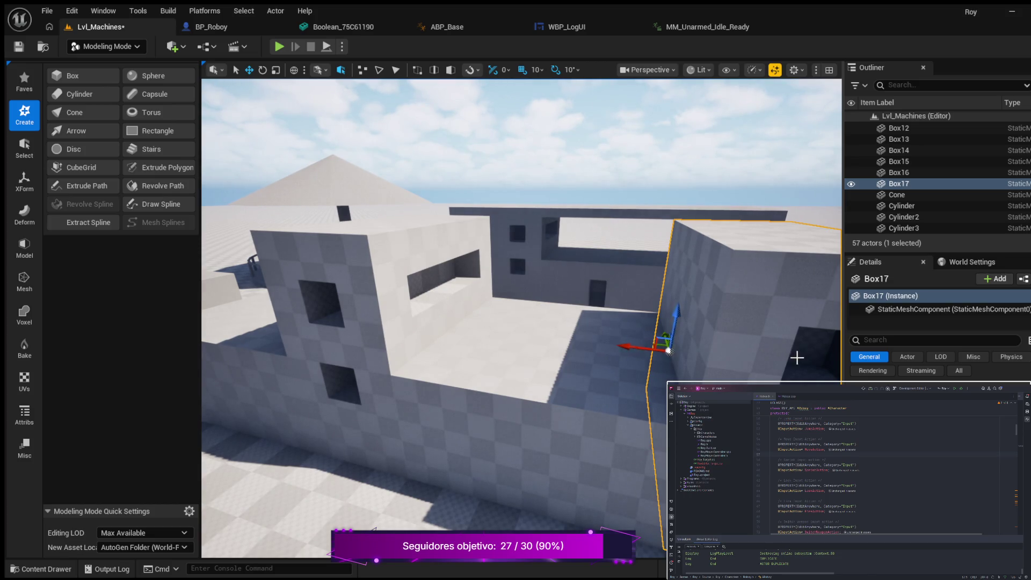
drag(530, 338, 530, 338)
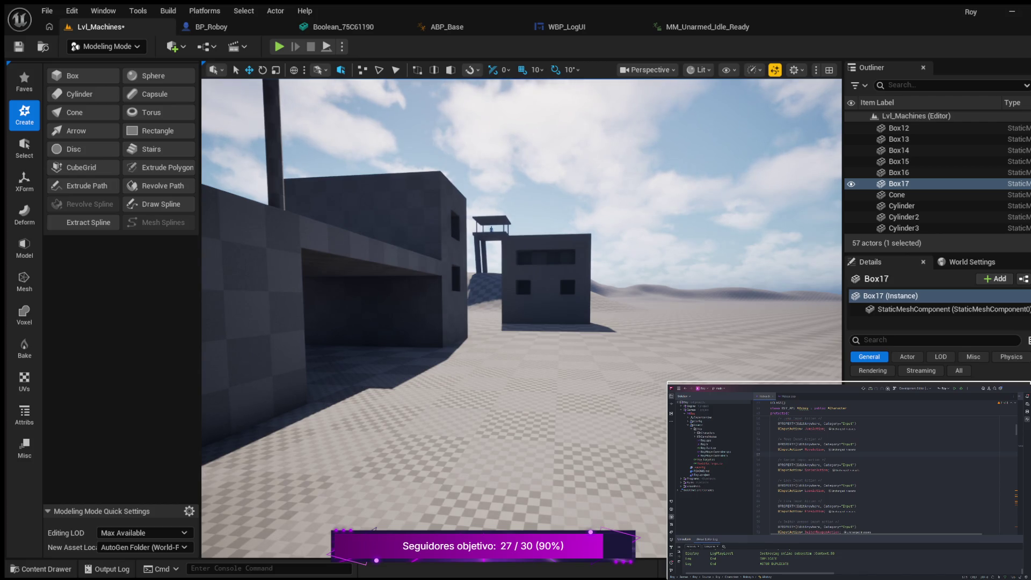
drag(530, 339, 530, 339)
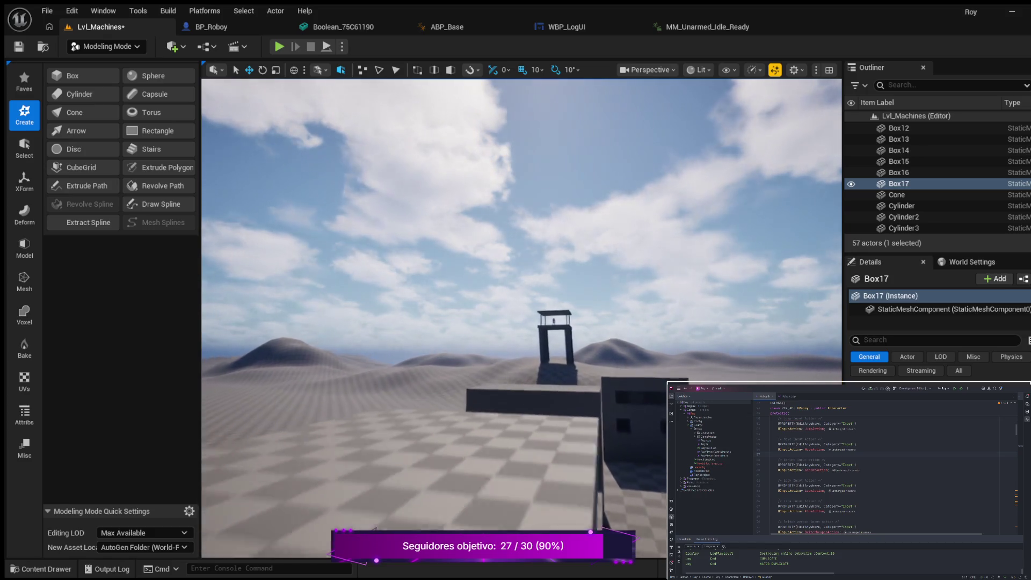
drag(530, 338, 530, 338)
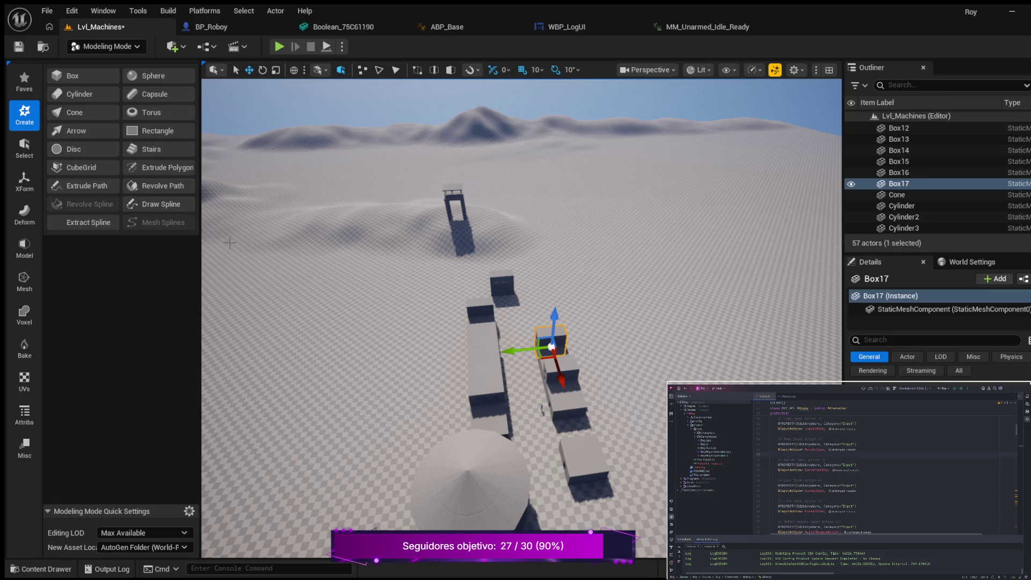
Pull the camera up and back to see the stepping boxes and tower from above
scroll(522, 319, up, 3)
Dolly the camera in toward the stepping boxes and back out again
scroll(522, 319, up, 5)
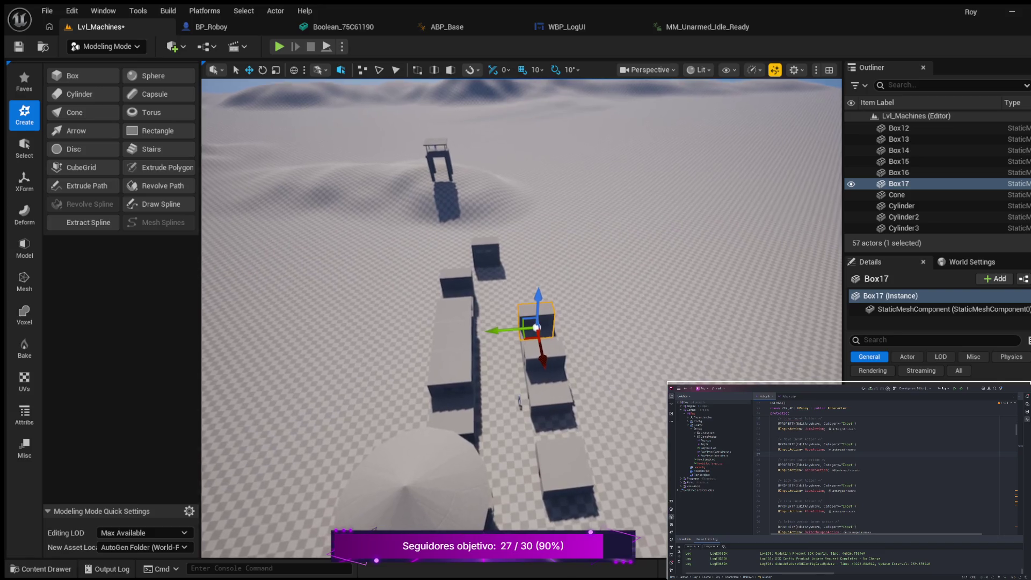
scroll(522, 319, up, 5)
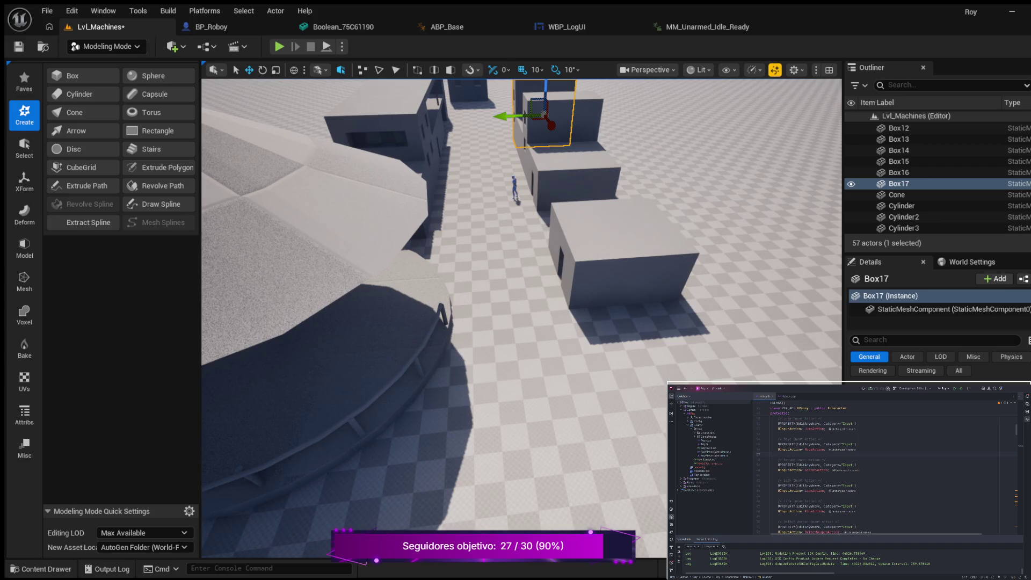
scroll(521, 319, up, 1)
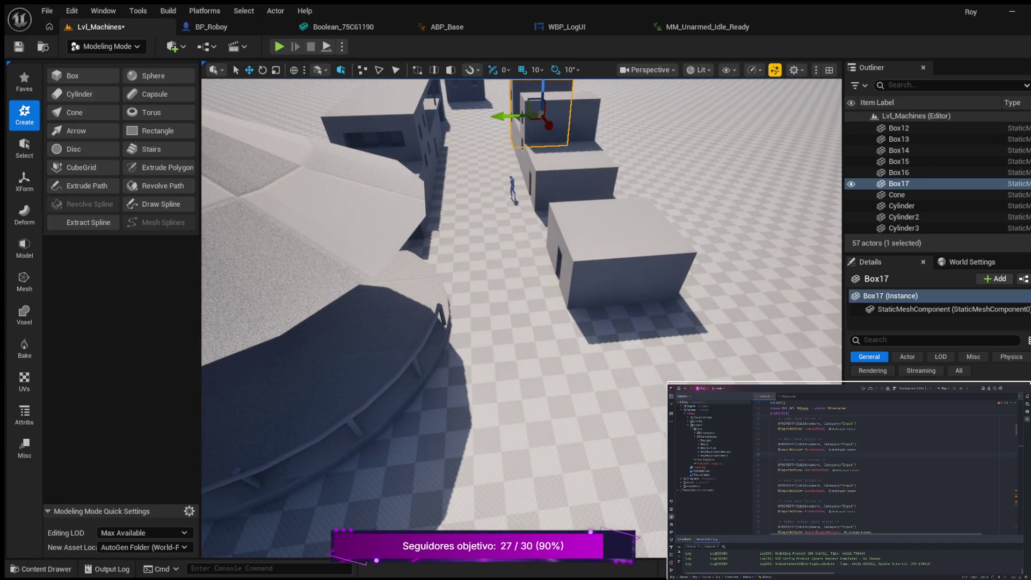
scroll(522, 319, down, 3)
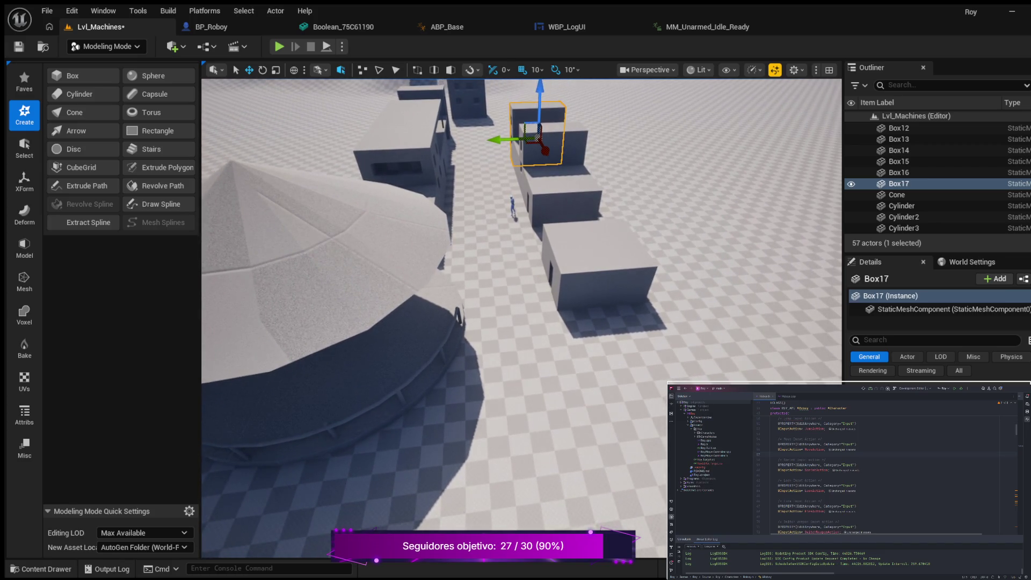
scroll(522, 319, down, 1)
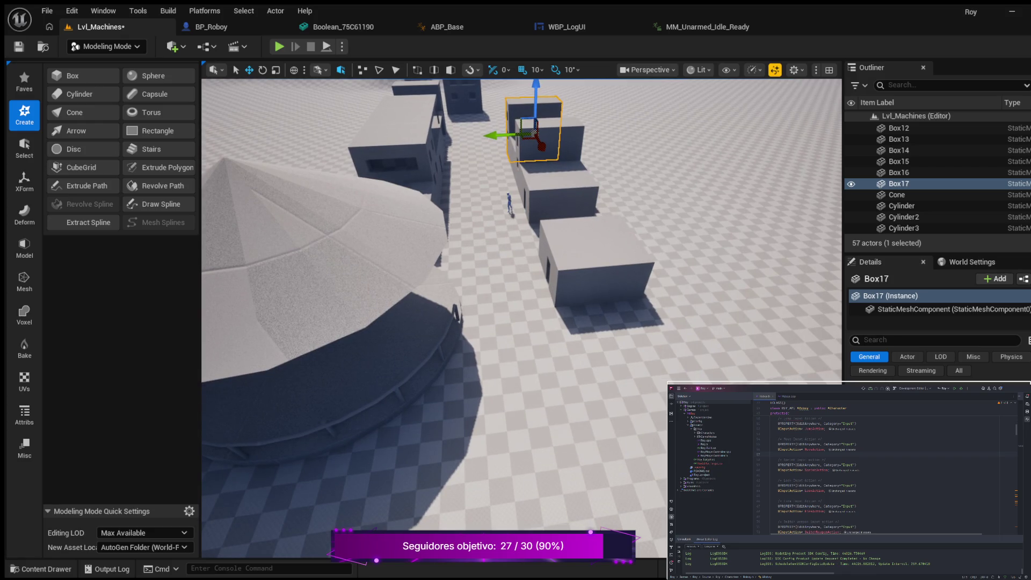
Fly across the stepping boxes, down close to one, then back over the platform and buildings
key(d)
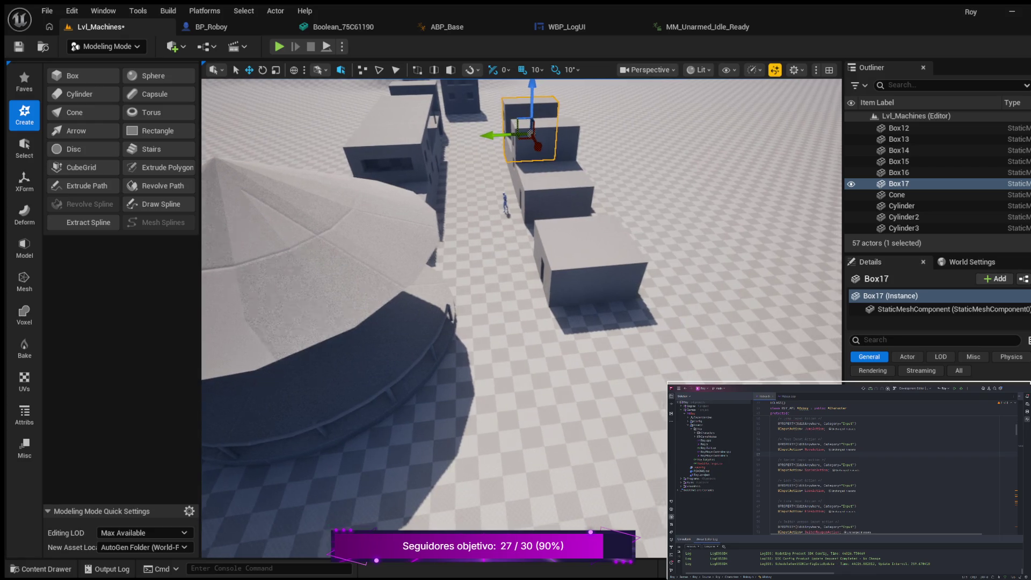
key(d)
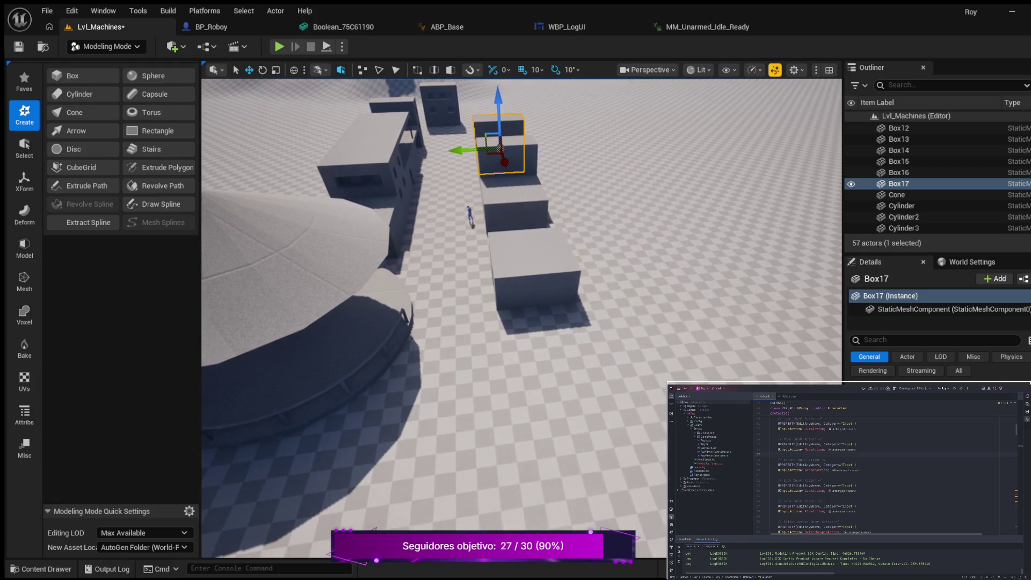
key(a)
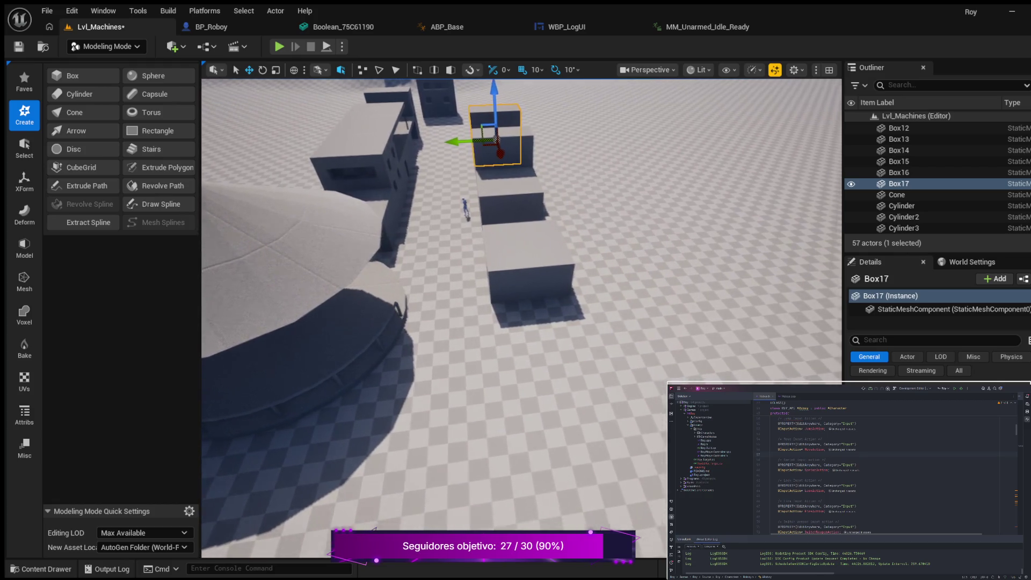
key(d)
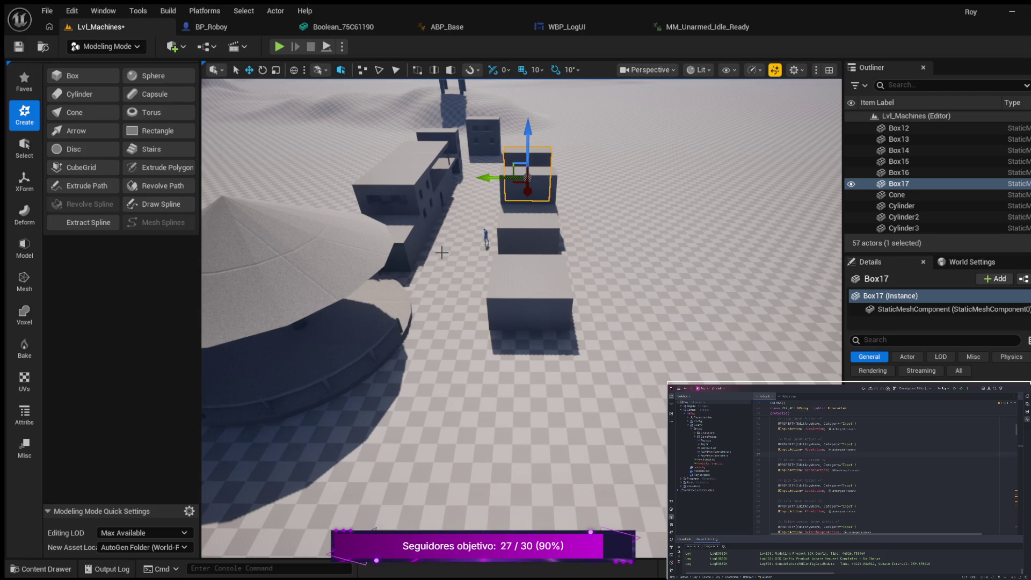
key(d)
key(w)
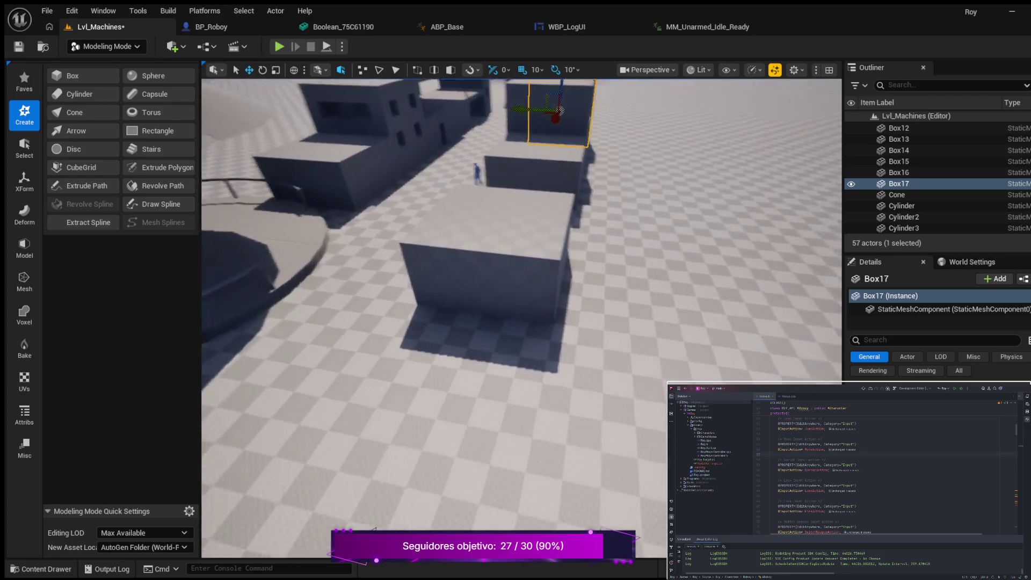
key(s)
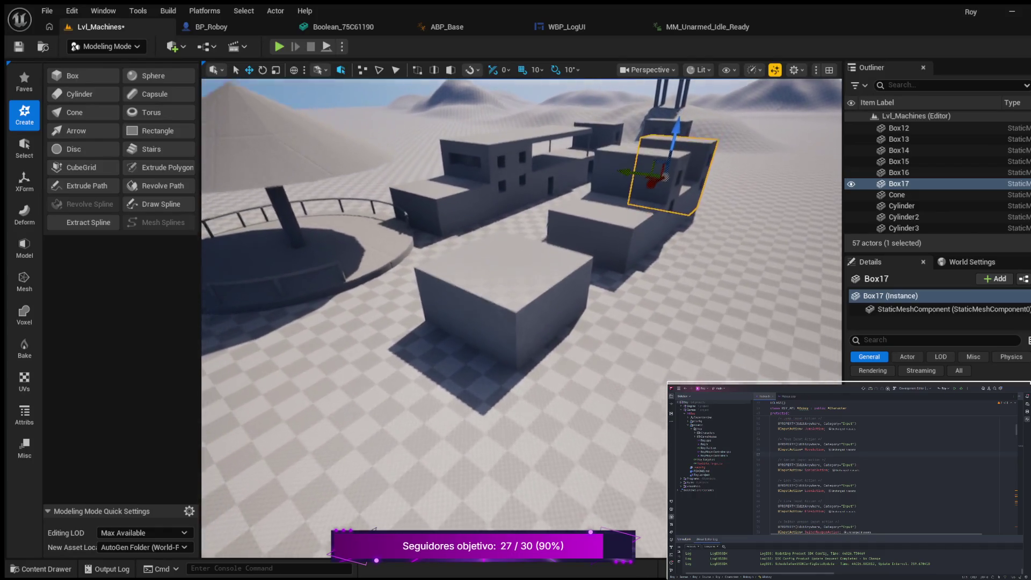
key(a)
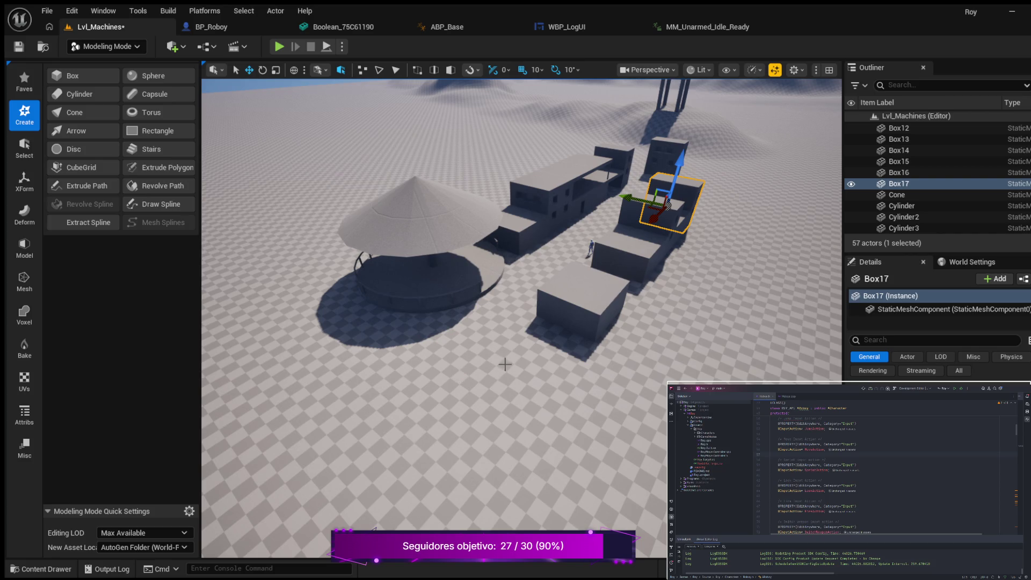
mouse_move(503, 359)
mouse_down()
mouse_move(503, 268)
mouse_move(521, 247)
mouse_move(567, 234)
mouse_move(552, 230)
mouse_up()
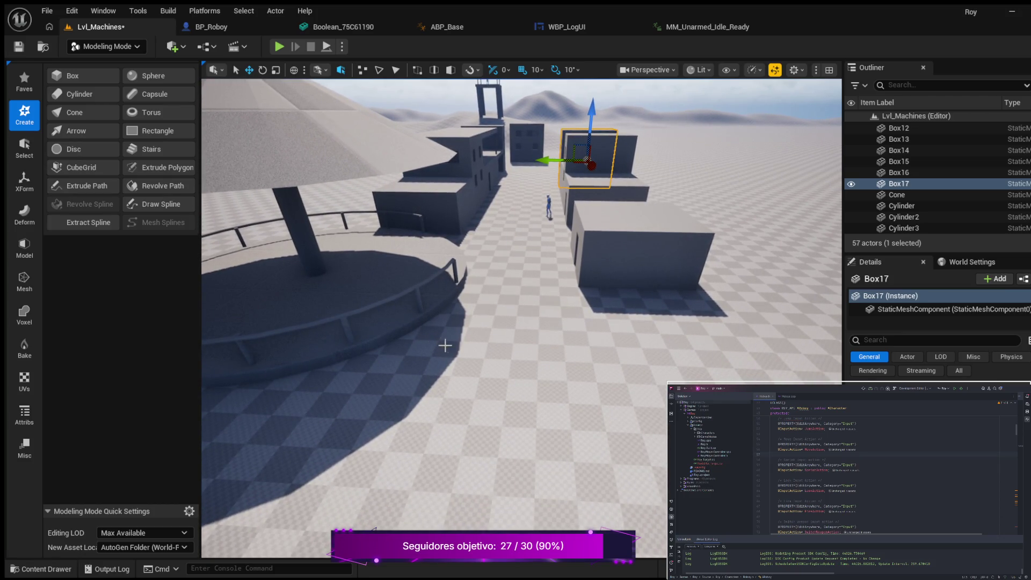
drag(470, 347, 469, 348)
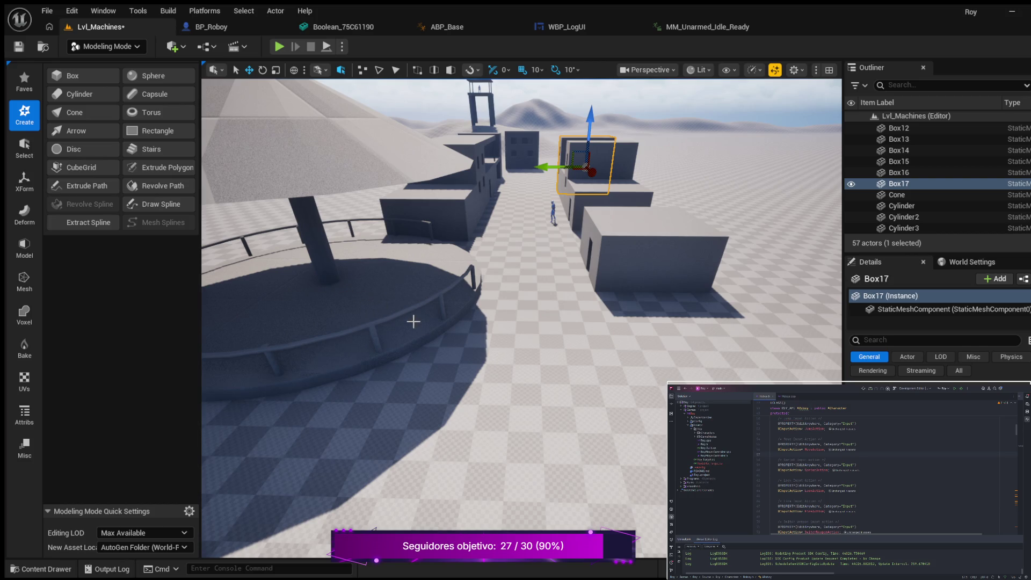
scroll(500, 363, down, 3)
key(Right)
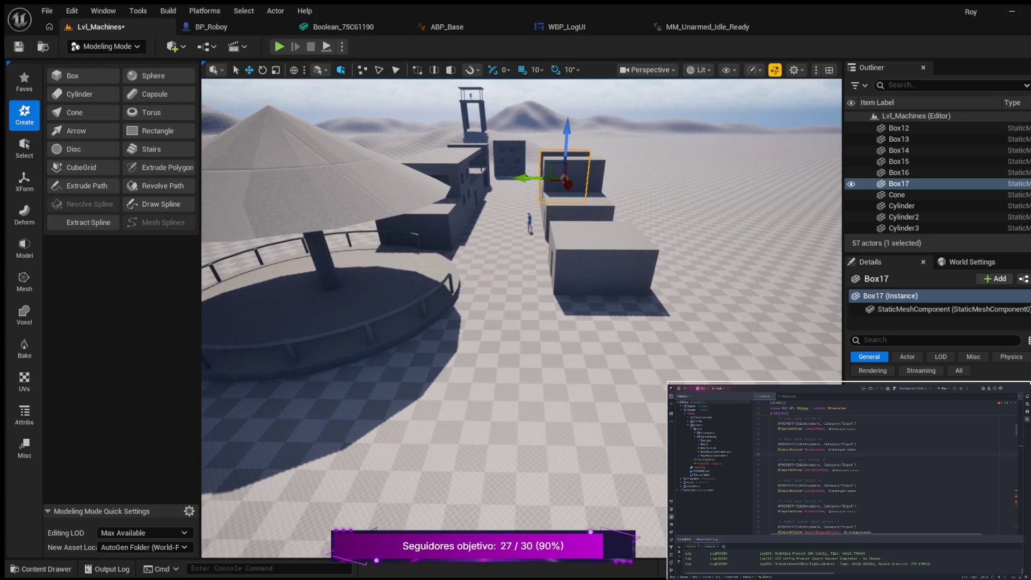
key(Left)
key(Down)
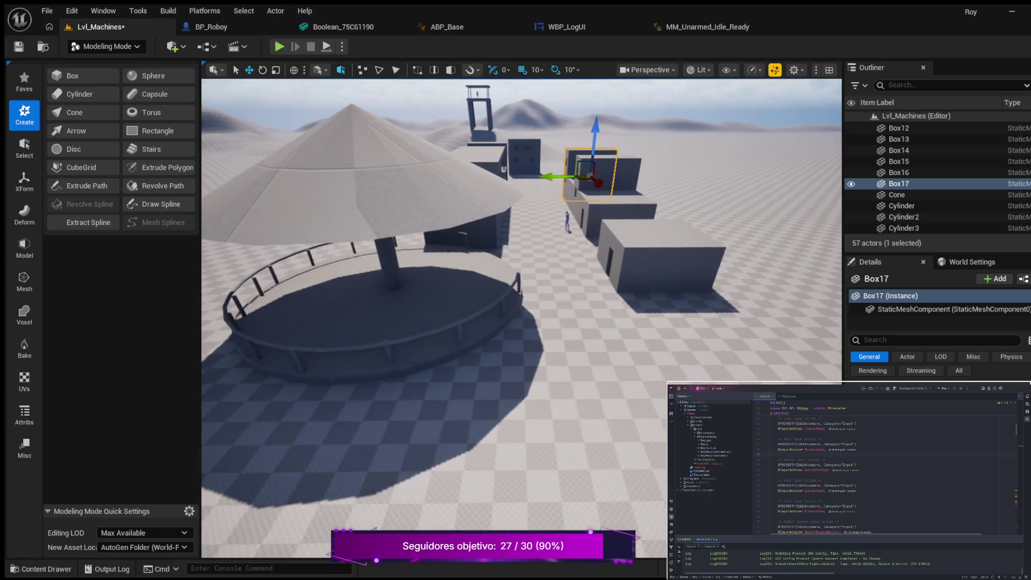
key(Down)
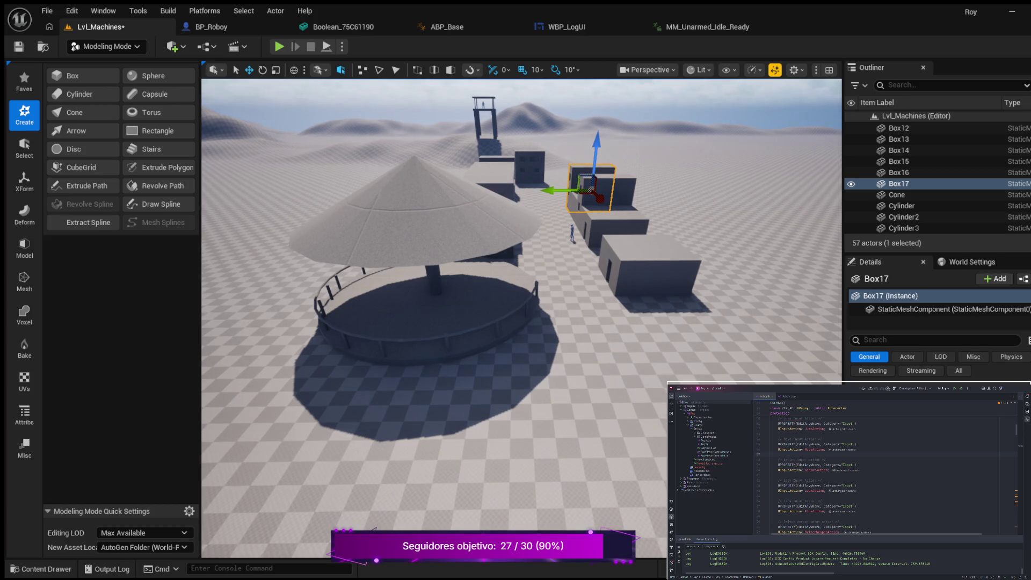
key(Up)
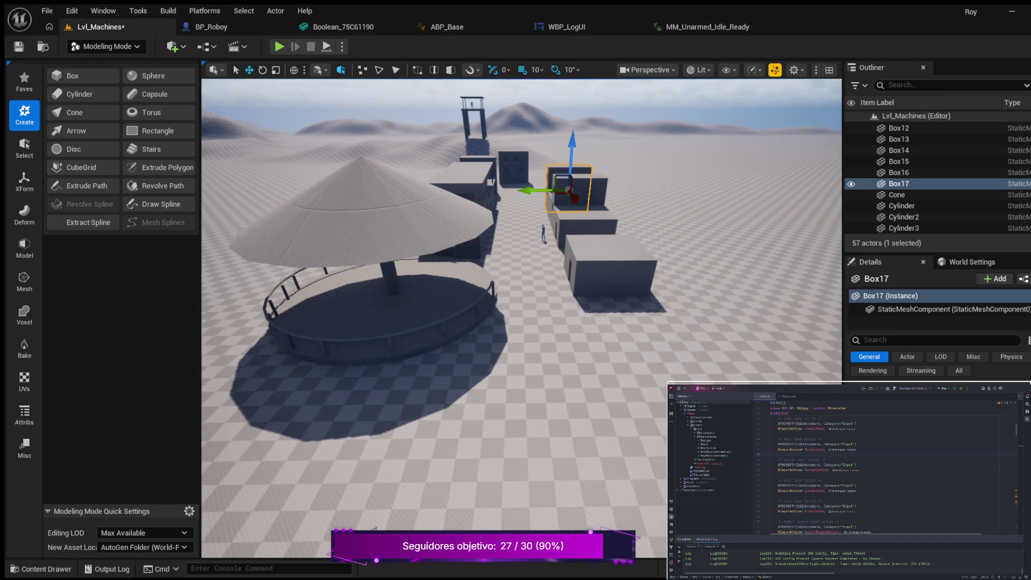
key(Right)
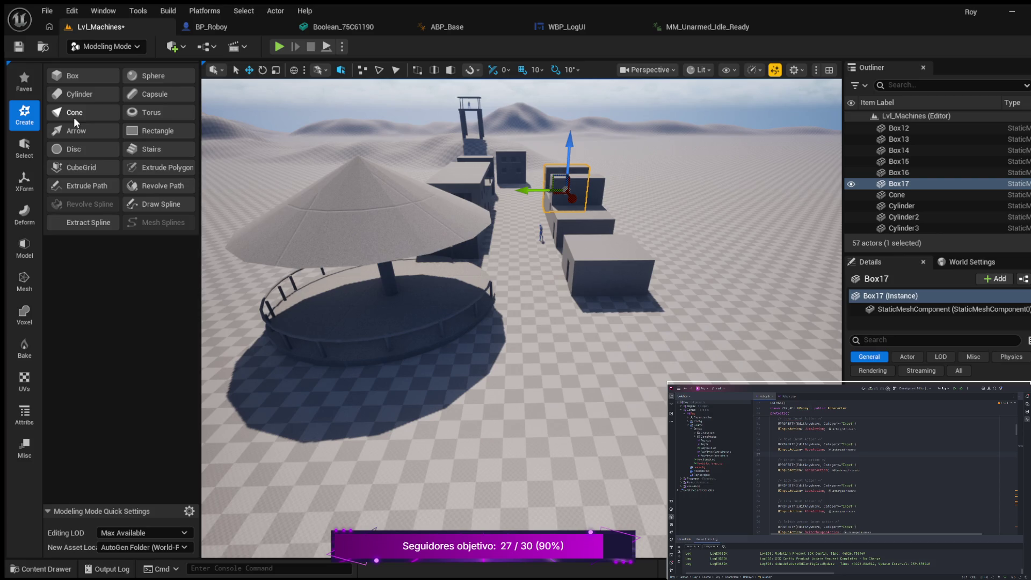
key(w)
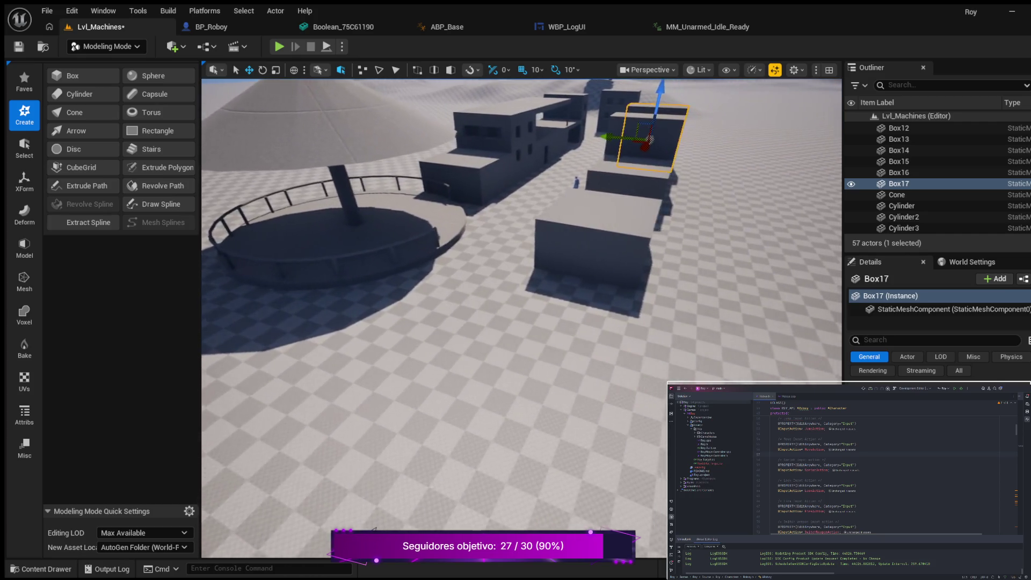
key(w)
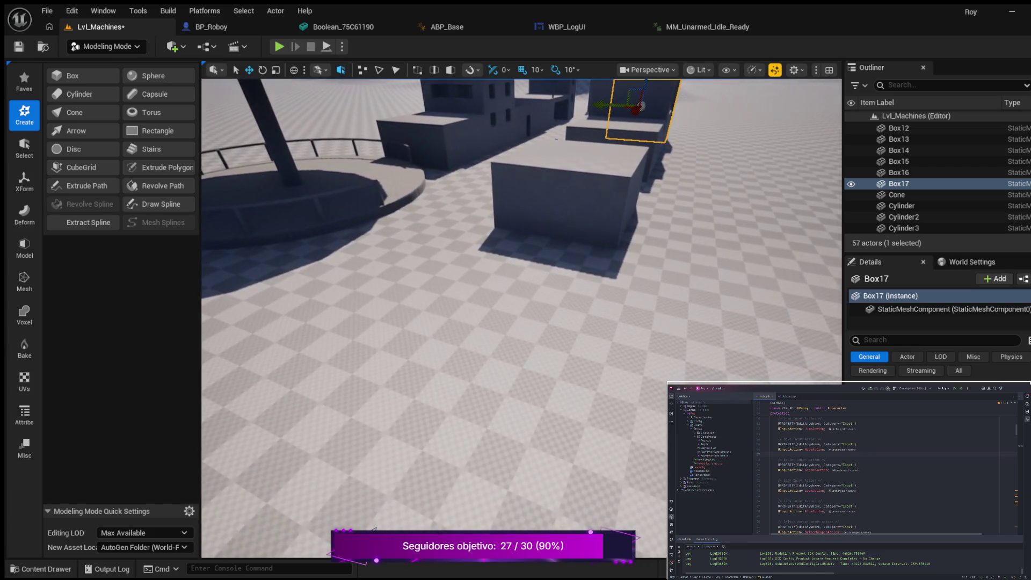
key(a)
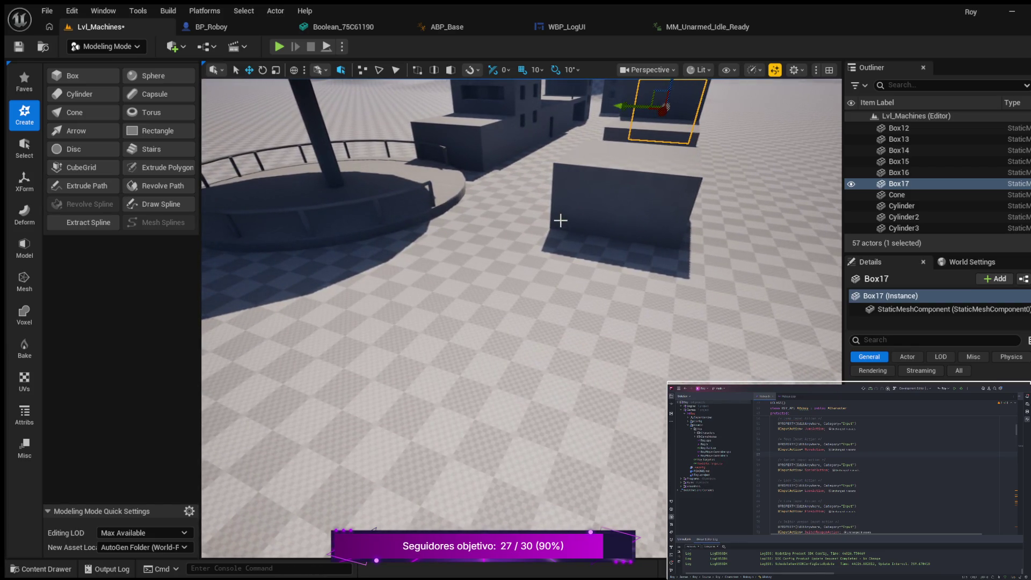
key(s)
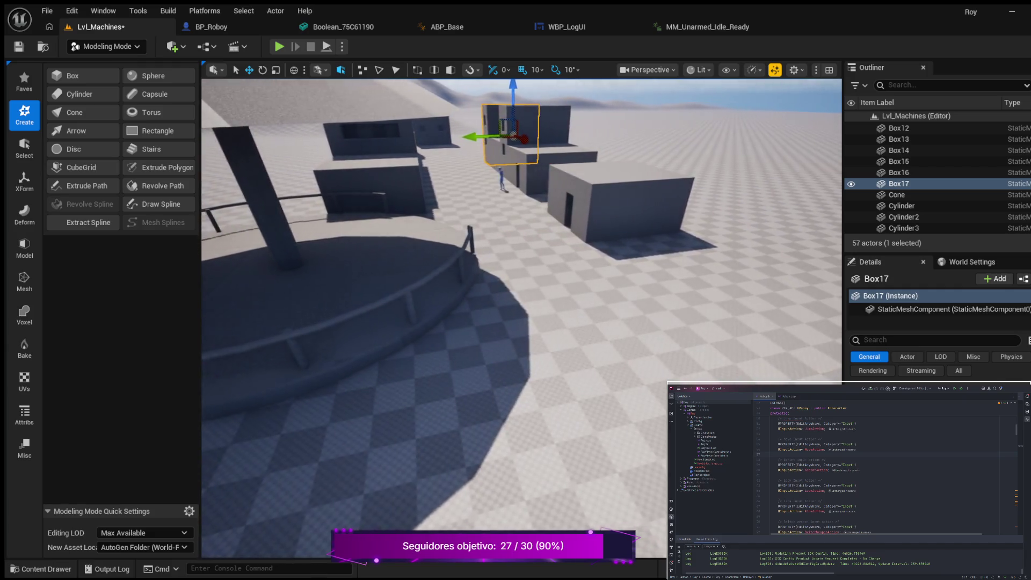
key(a)
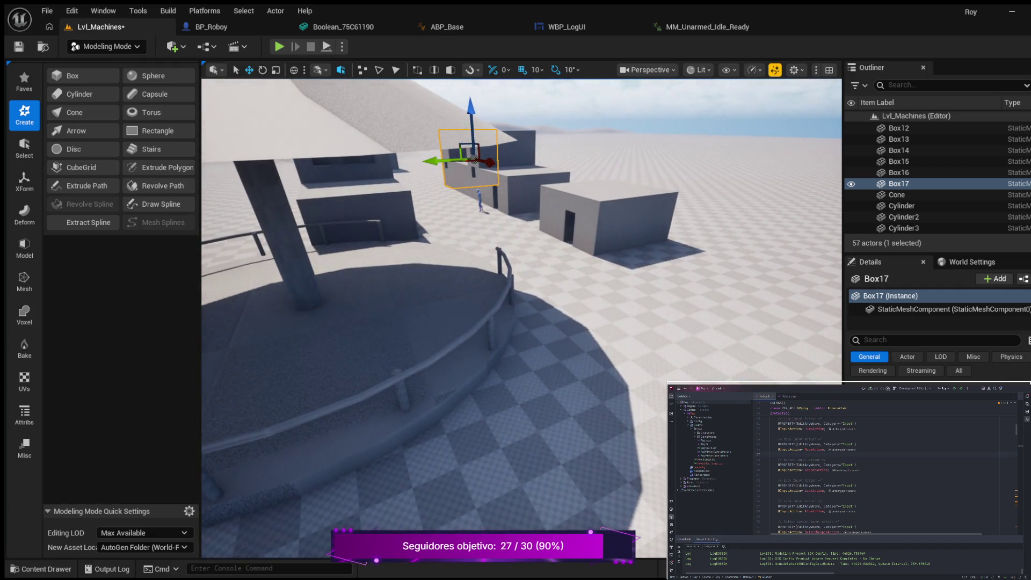
key(d)
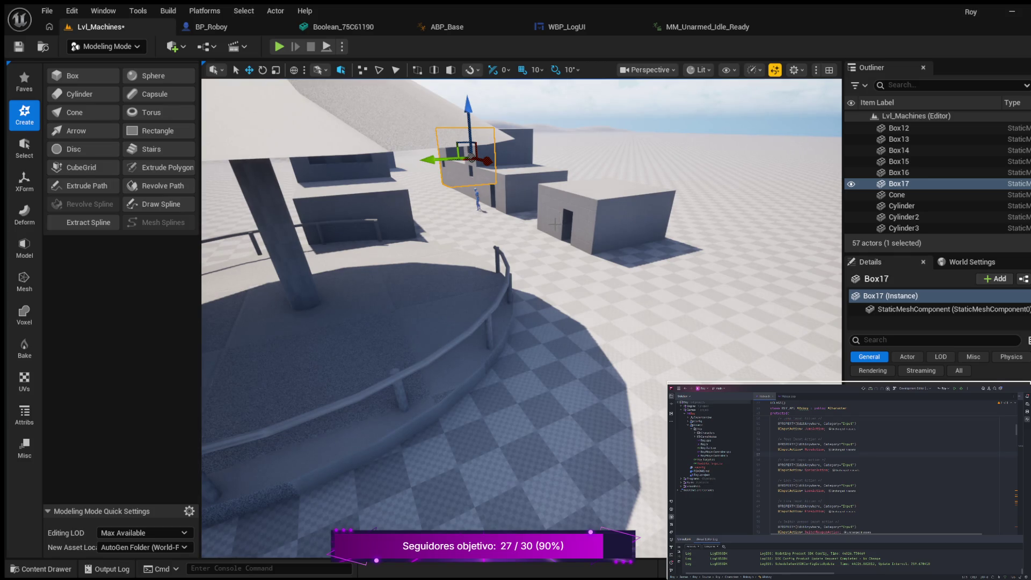
key(w)
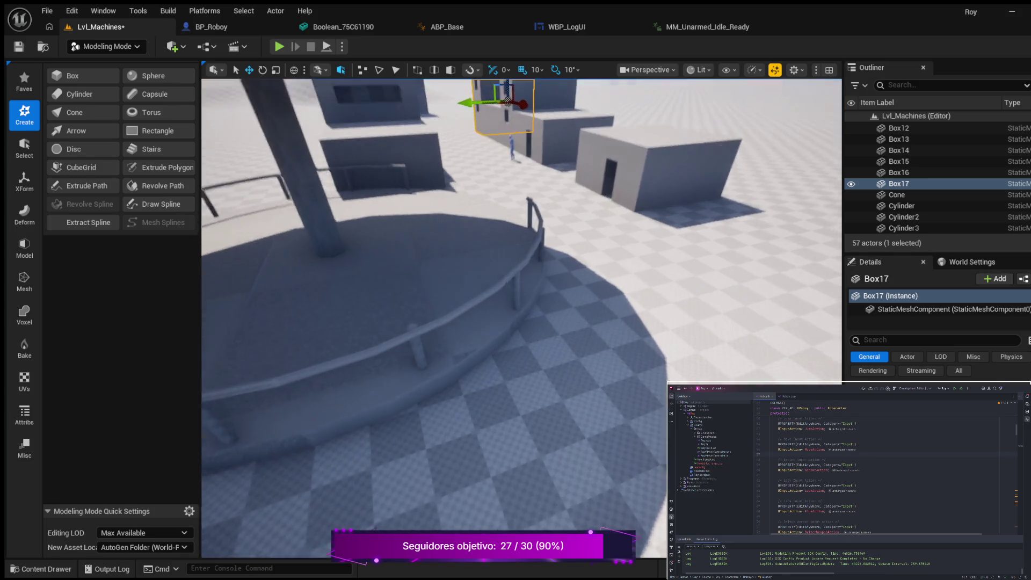
key(w)
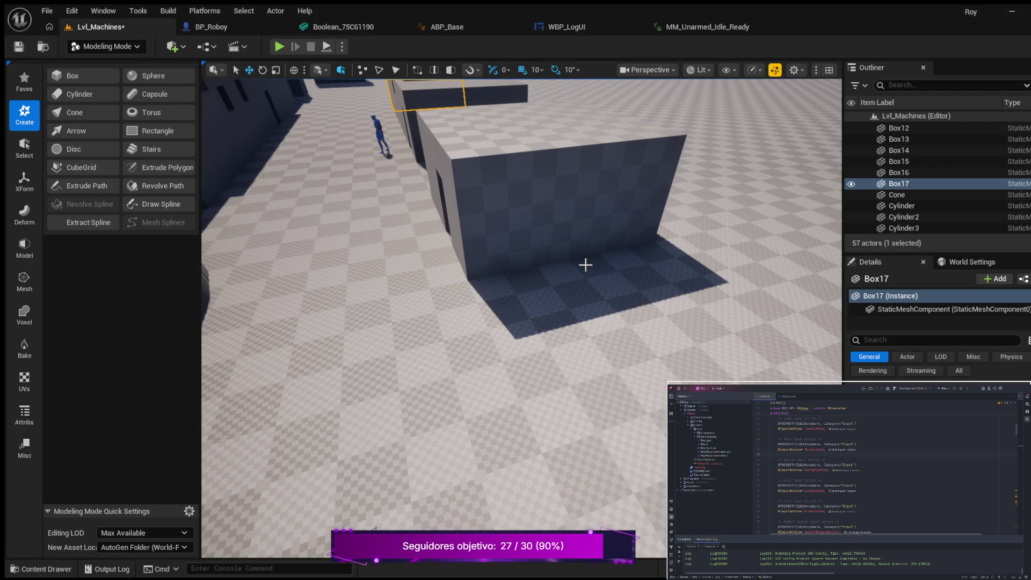
Place a Box on the ground by the row with width, depth and height 300, accepting it as Box18
click(82, 71)
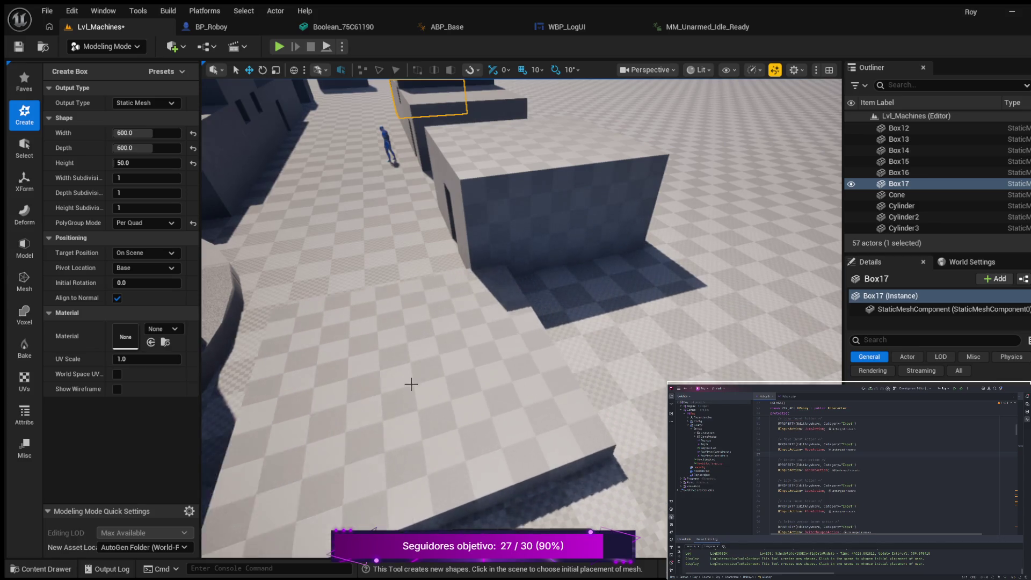
scroll(410, 379, down, 2)
scroll(414, 360, down, 1)
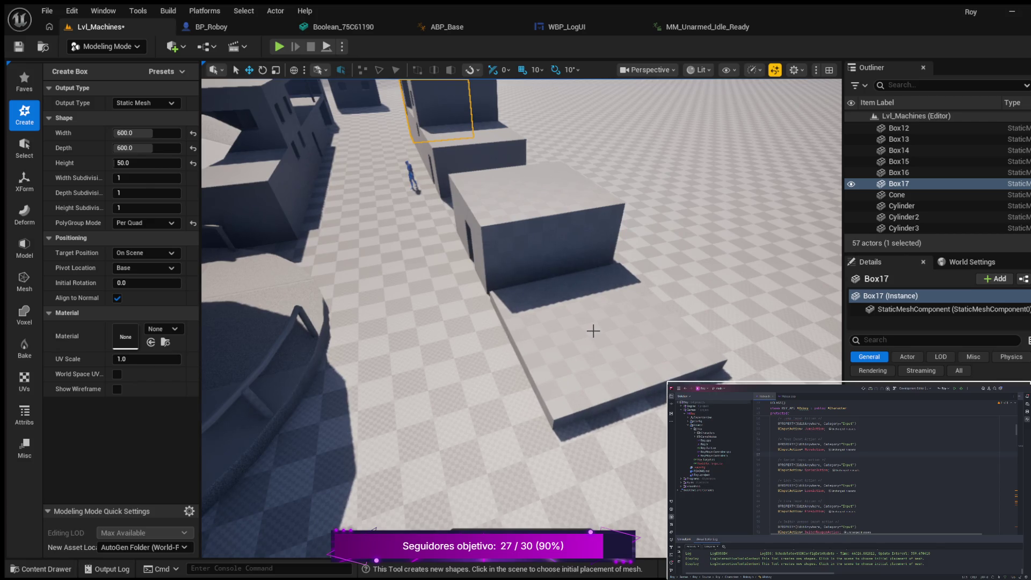
click(593, 331)
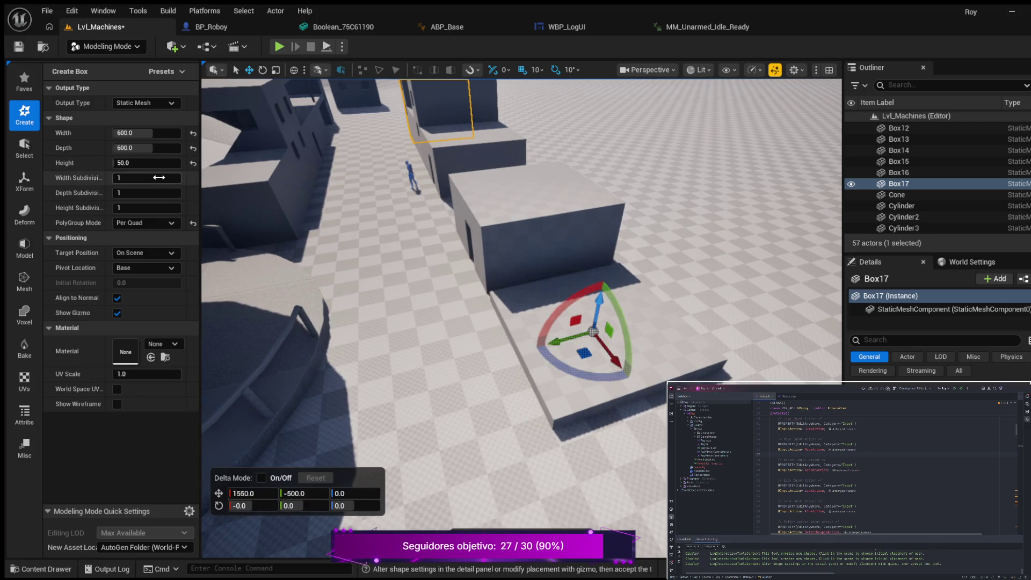
click(148, 133)
text(300)
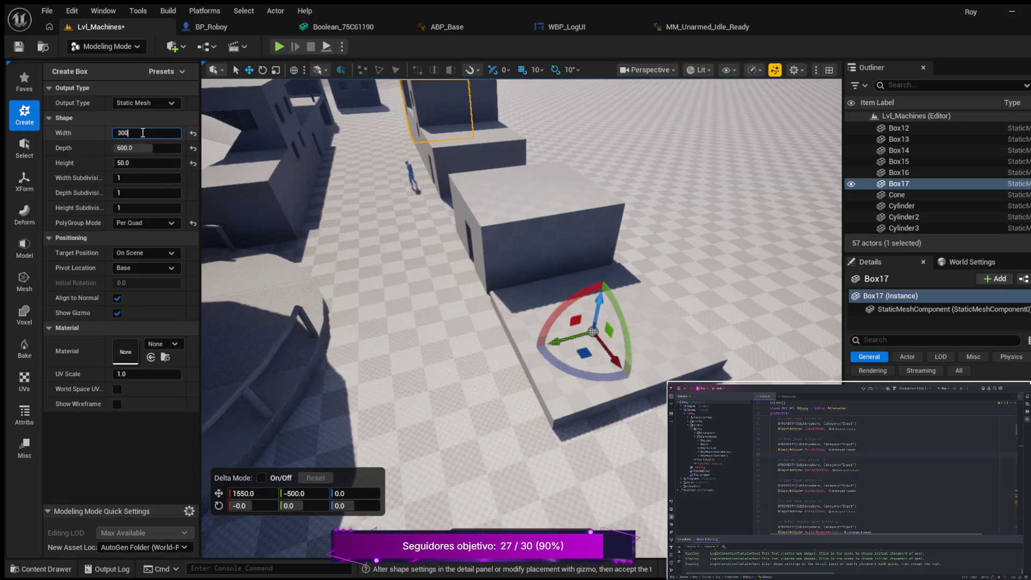
key(Return)
click(134, 148)
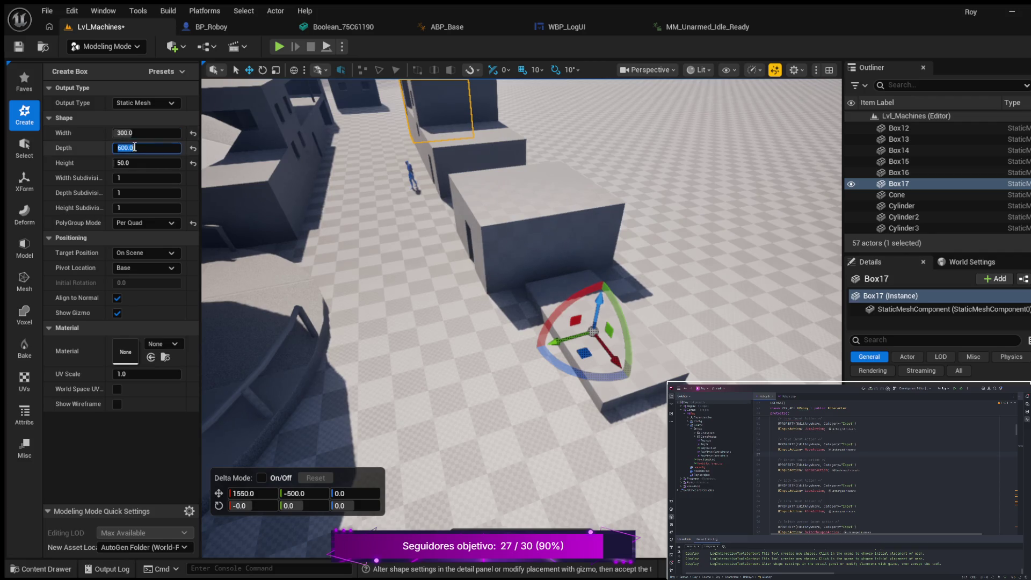
text(300)
key(Return)
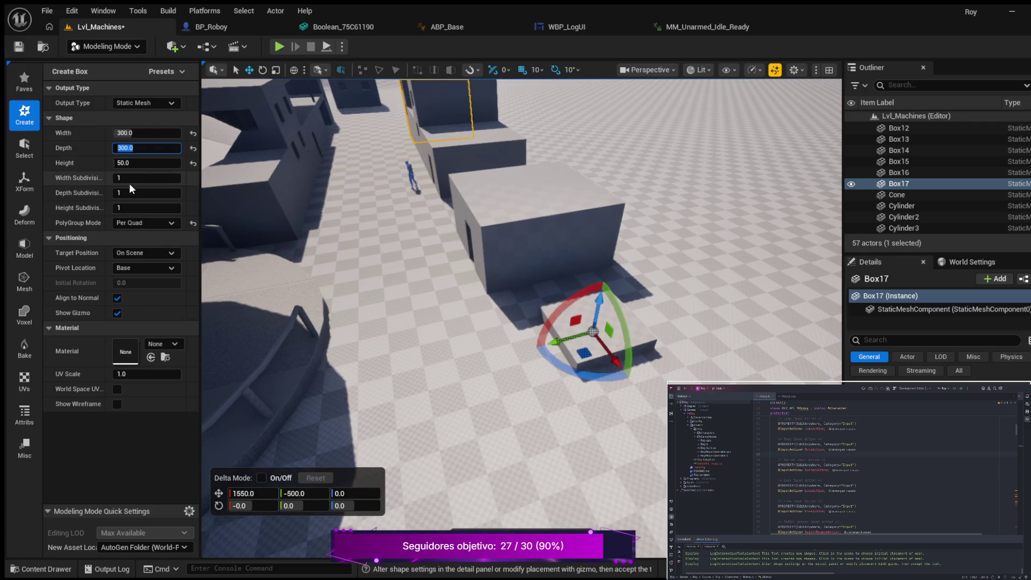
click(140, 165)
text(300)
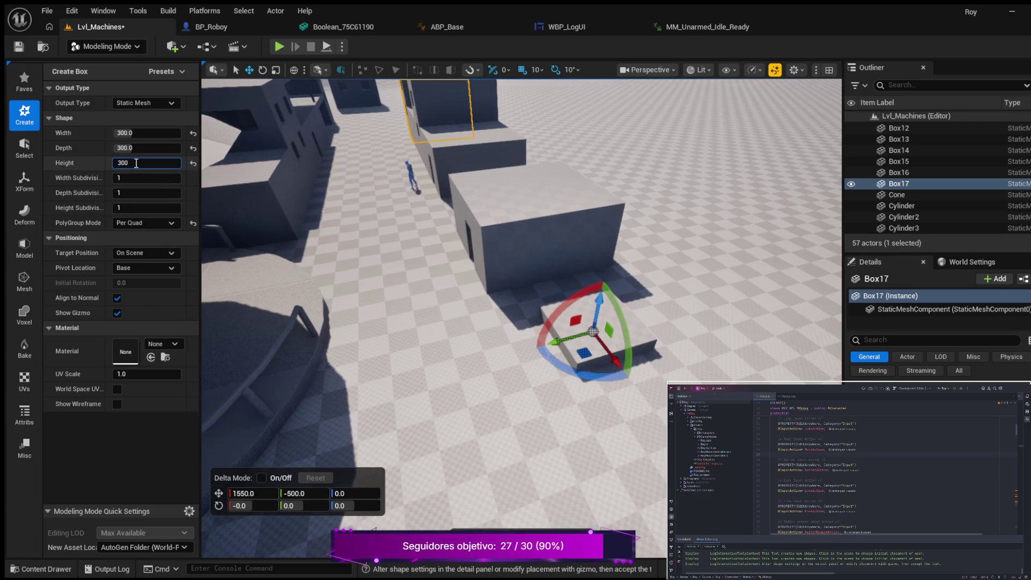
key(Return)
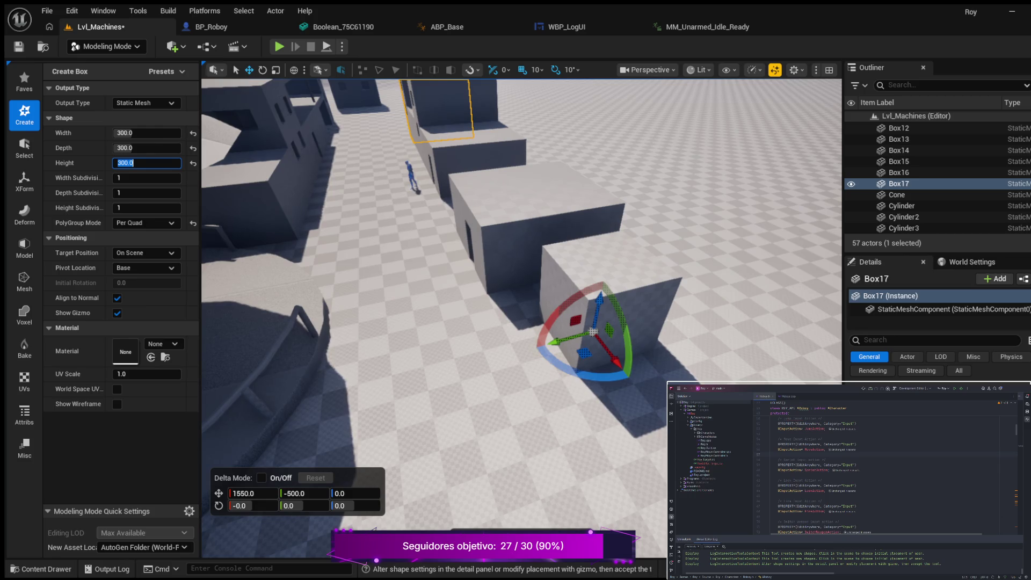
click(592, 332)
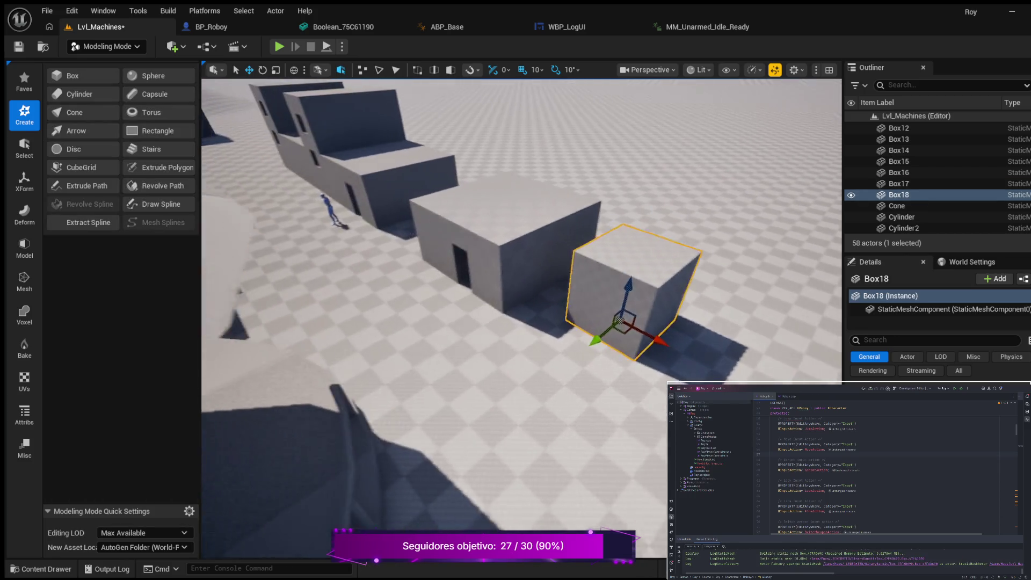
Rotate Box18 by 10 degrees about its vertical axis
key(w)
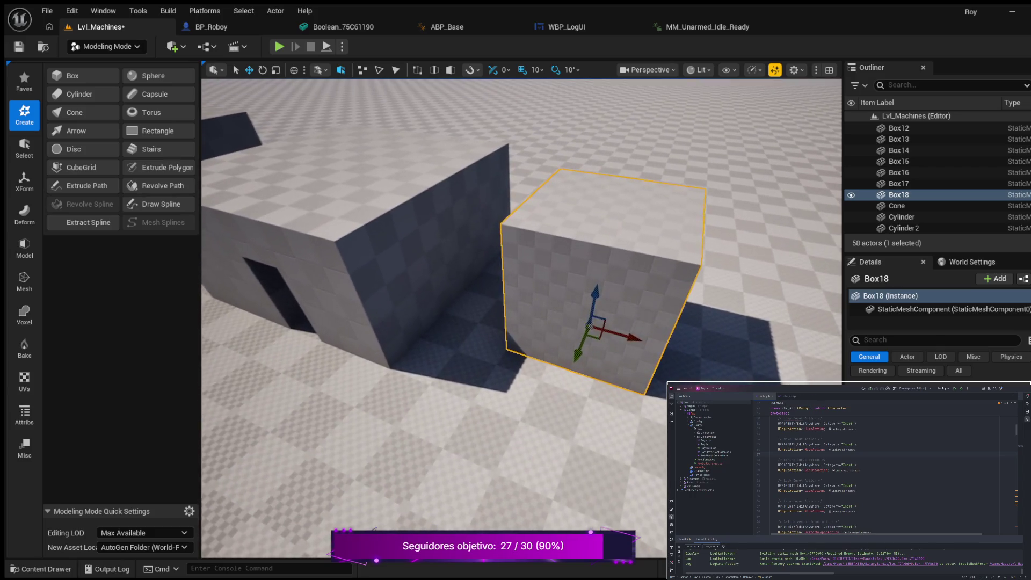
key(w)
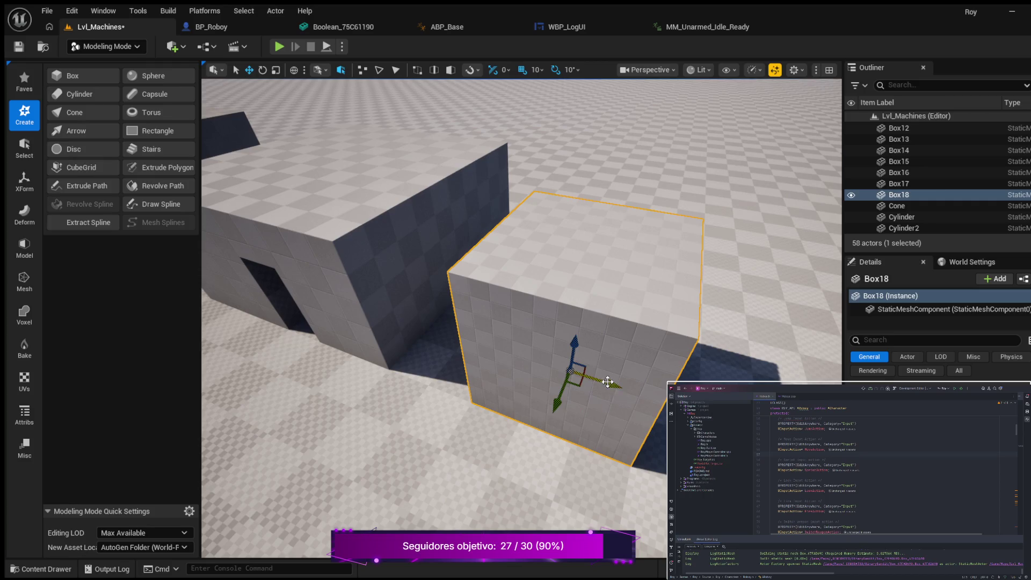
mouse_move(613, 385)
mouse_down()
mouse_move(554, 368)
mouse_move(497, 370)
mouse_move(529, 352)
mouse_up()
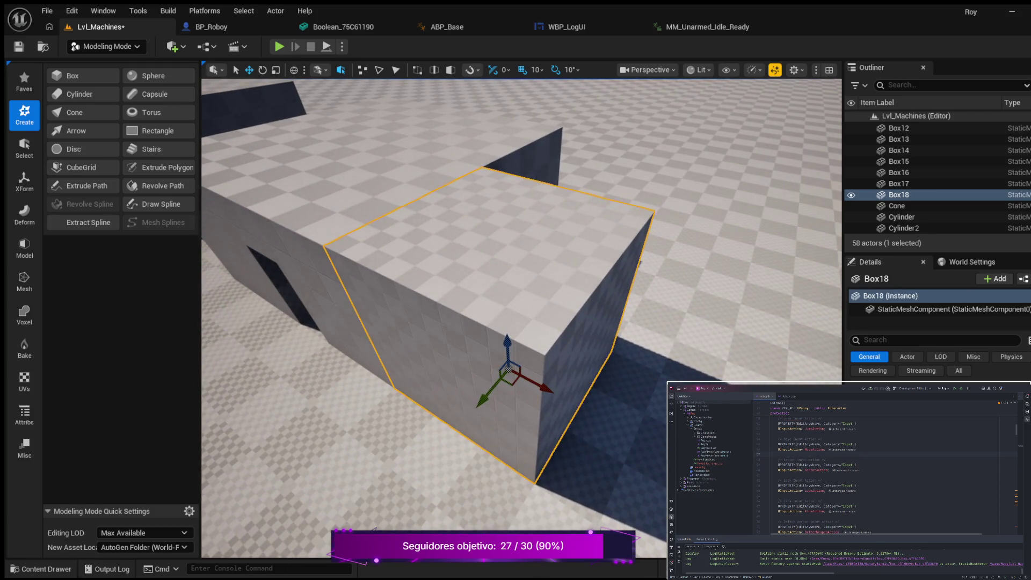
drag(528, 353, 527, 353)
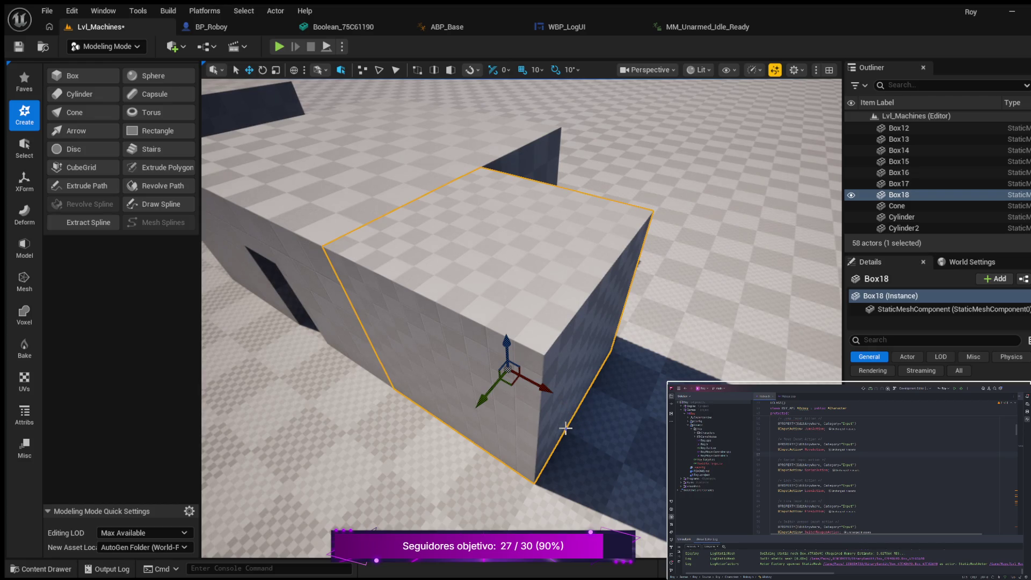
key(e)
mouse_move(557, 412)
mouse_down()
mouse_move(548, 414)
mouse_move(559, 403)
mouse_move(548, 413)
mouse_up()
Push Box18 further out along its X axis against the doorway building
key(w)
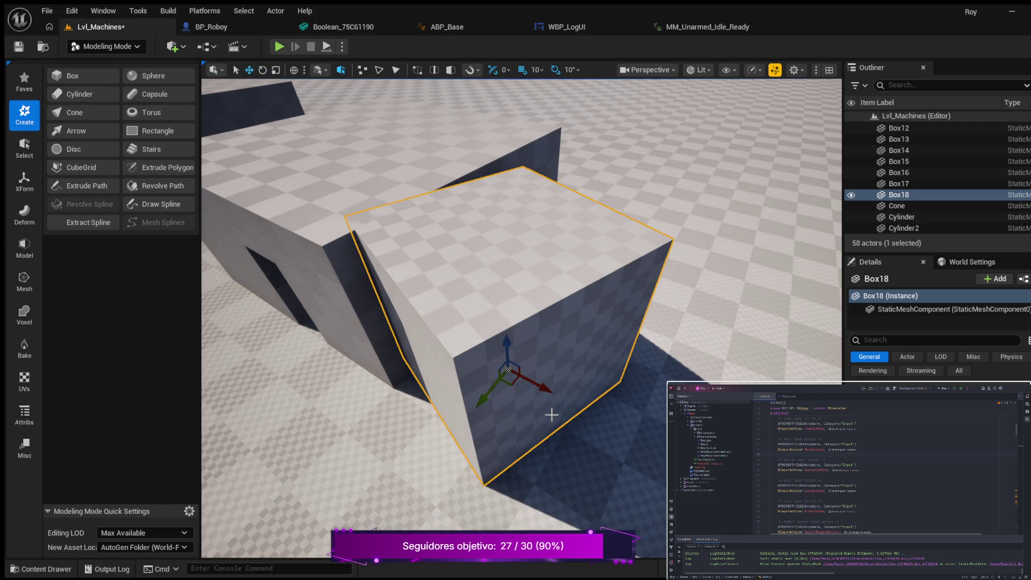
mouse_move(547, 395)
mouse_down()
mouse_move(564, 410)
mouse_move(556, 421)
mouse_move(501, 421)
mouse_move(480, 435)
mouse_move(454, 406)
mouse_move(575, 469)
mouse_up()
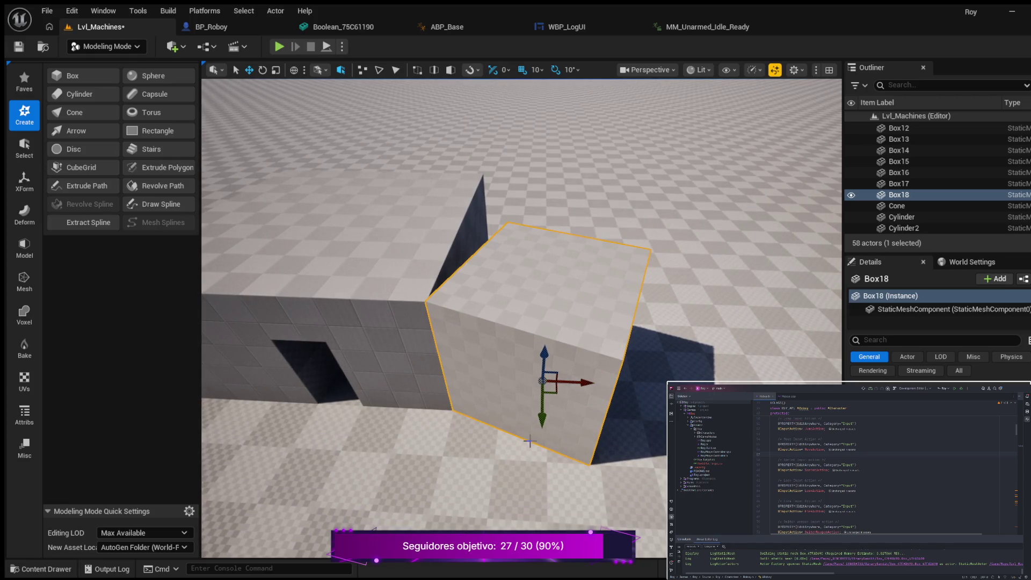
mouse_move(575, 469)
mouse_down()
mouse_move(559, 505)
mouse_move(545, 494)
mouse_move(571, 474)
mouse_move(541, 457)
mouse_move(654, 422)
mouse_up()
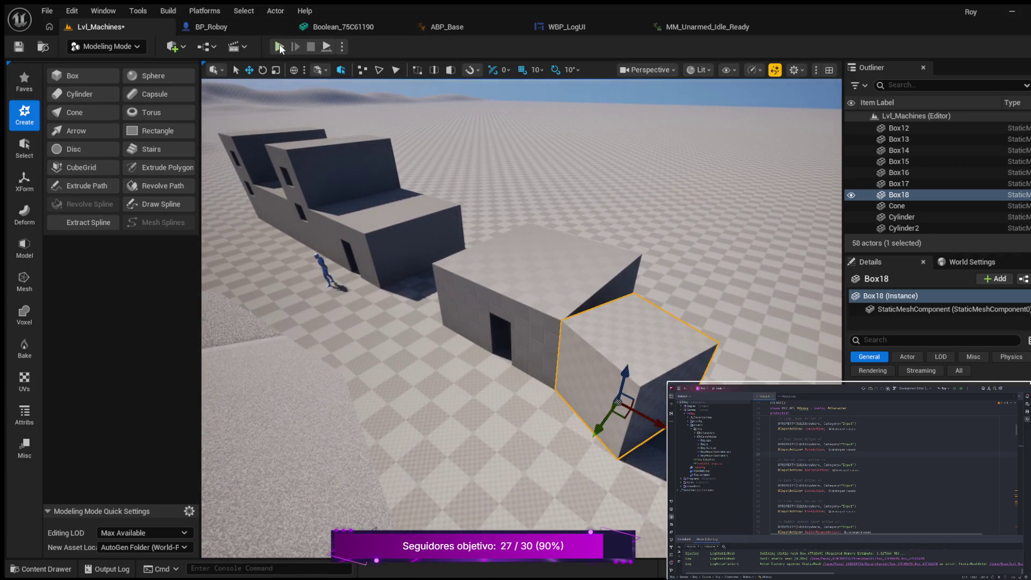
click(279, 46)
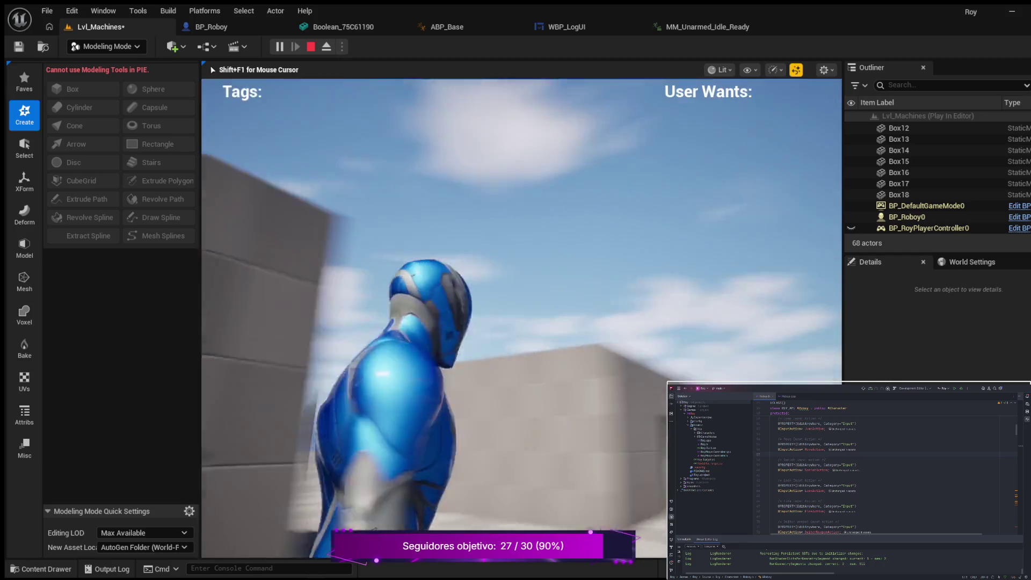
key(w)
key(w)
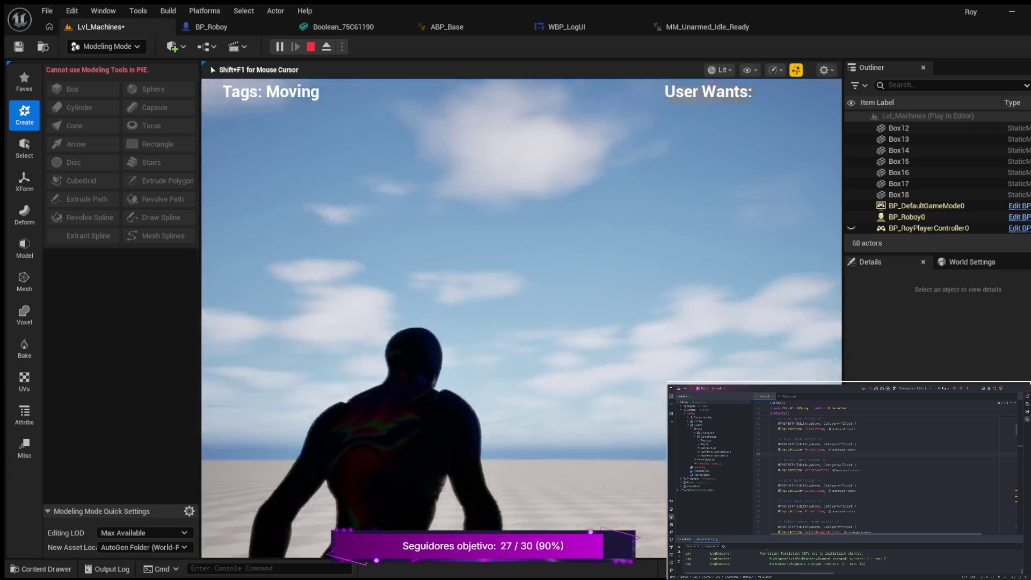
key(Escape)
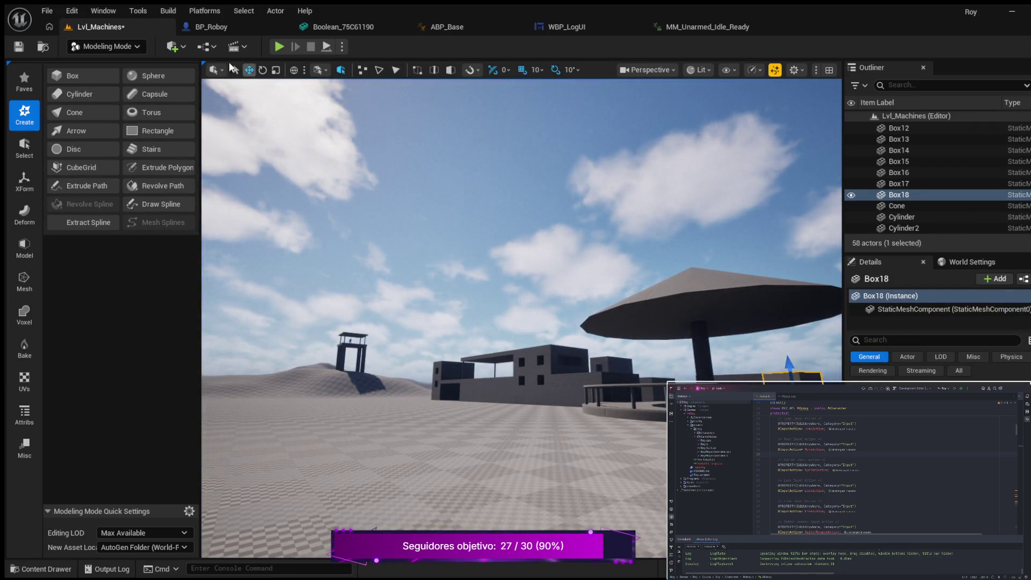
Open Box_47FAD690 from Maps > _GENERATED > BinaryBandit in the Content Drawer, then return to Lvl_Machines
click(38, 570)
scroll(96, 511, down, 3)
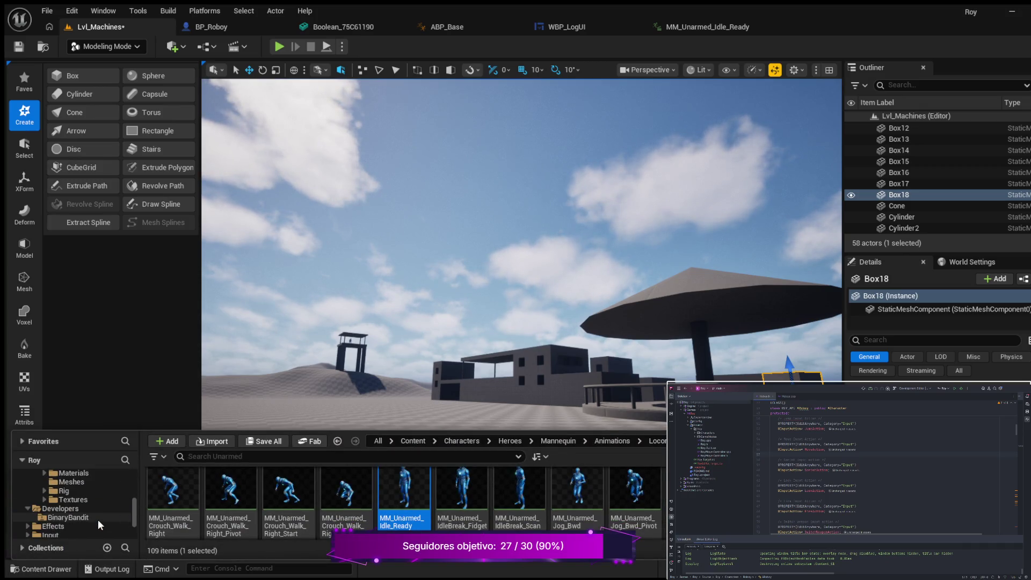
click(78, 517)
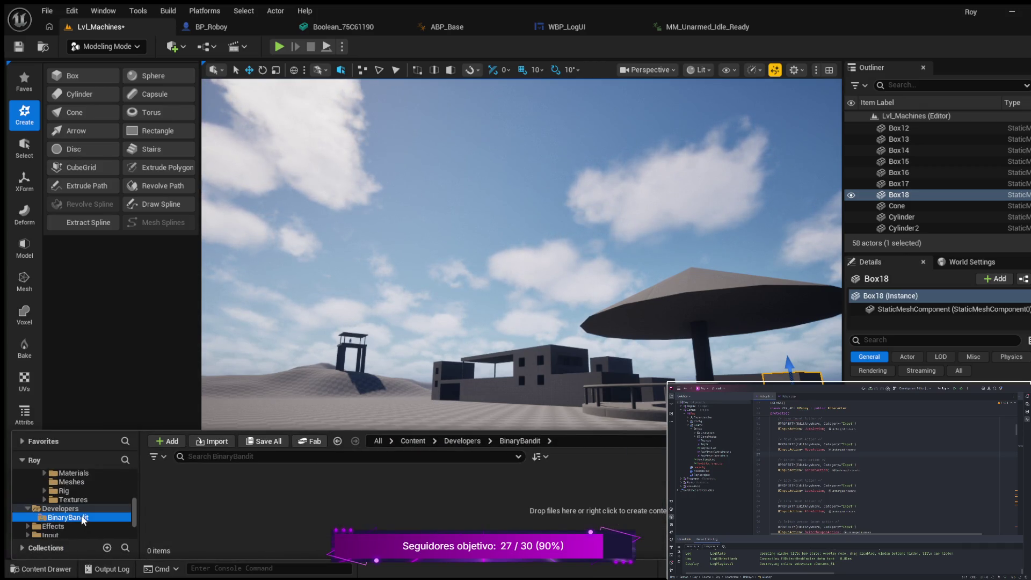
scroll(85, 518, down, 1)
scroll(84, 517, down, 2)
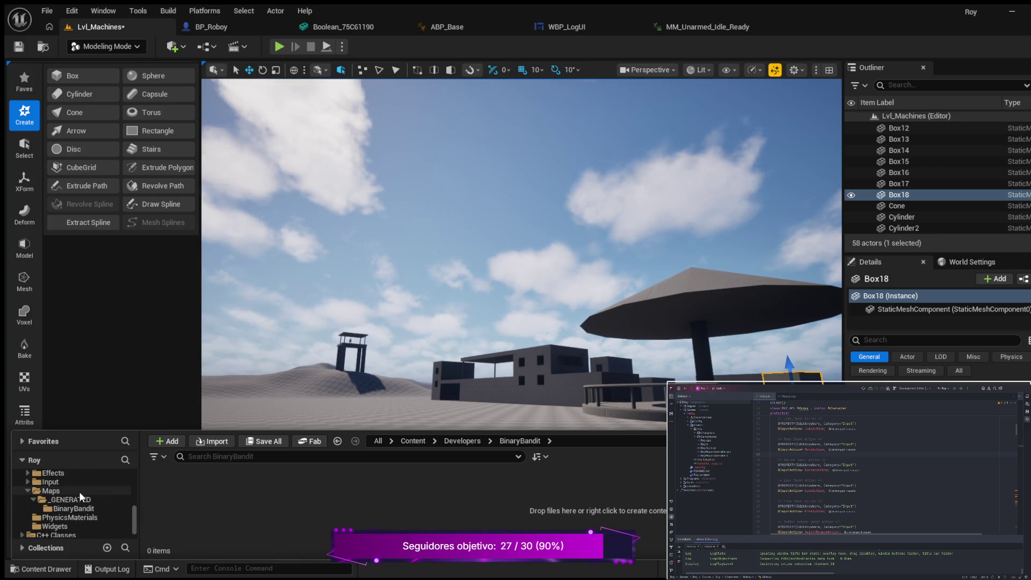
click(72, 500)
double_click(182, 501)
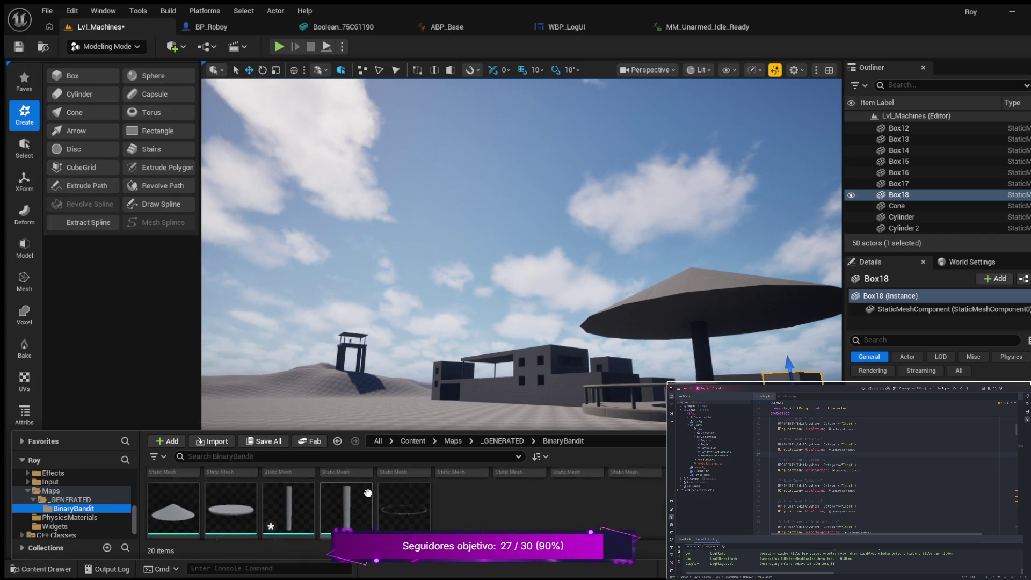
double_click(463, 499)
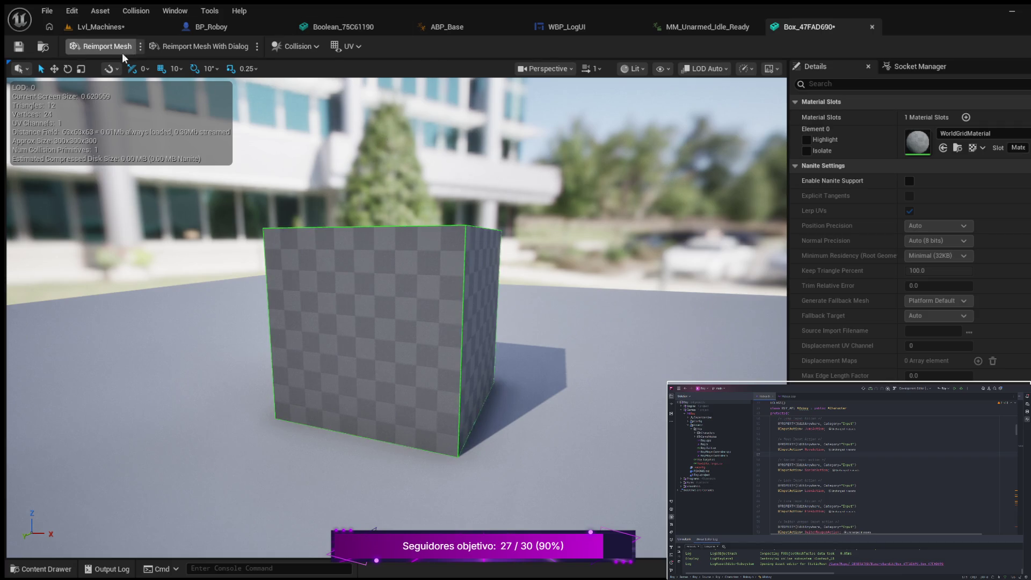
click(101, 27)
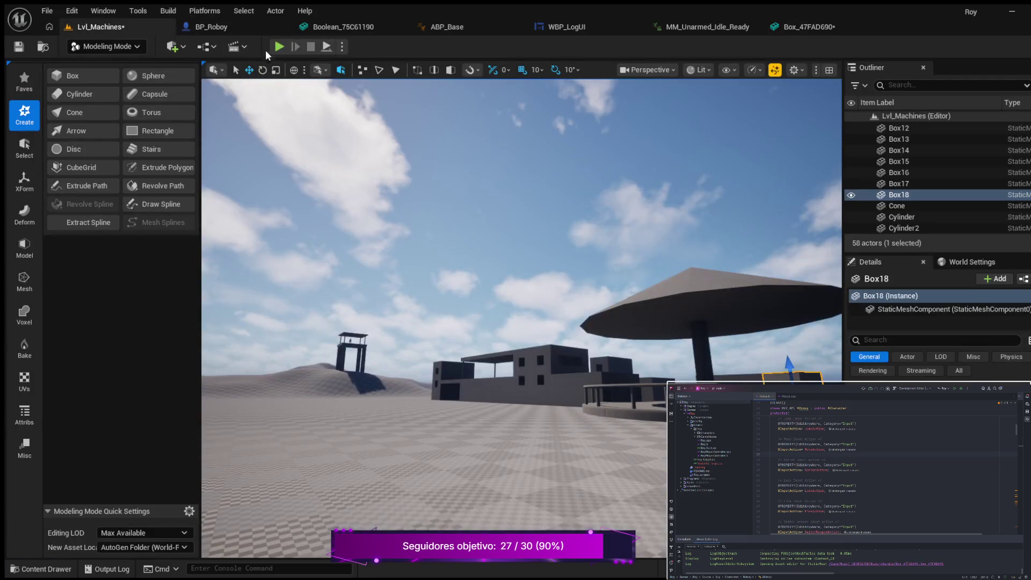
click(278, 47)
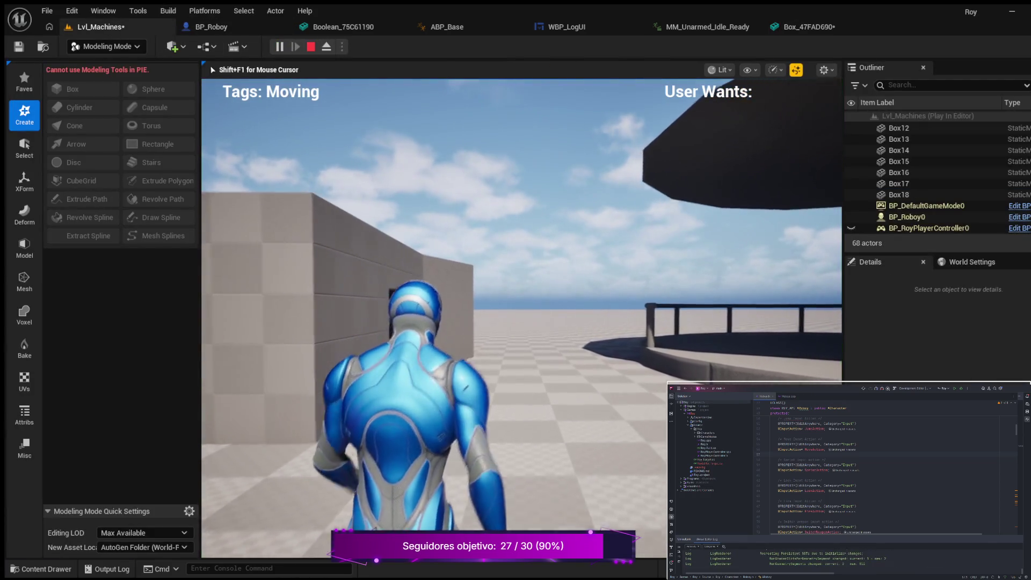
key(w)
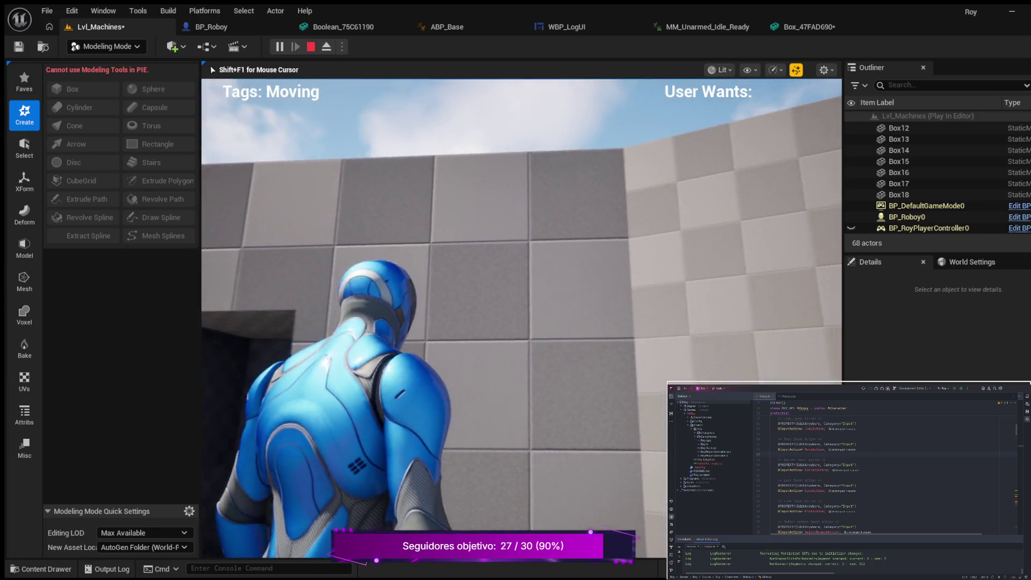
key(Escape)
mouse_move(376, 300)
mouse_down()
mouse_move(424, 321)
mouse_move(437, 499)
mouse_move(434, 429)
mouse_move(408, 431)
mouse_move(418, 462)
mouse_up()
drag(386, 396, 539, 198)
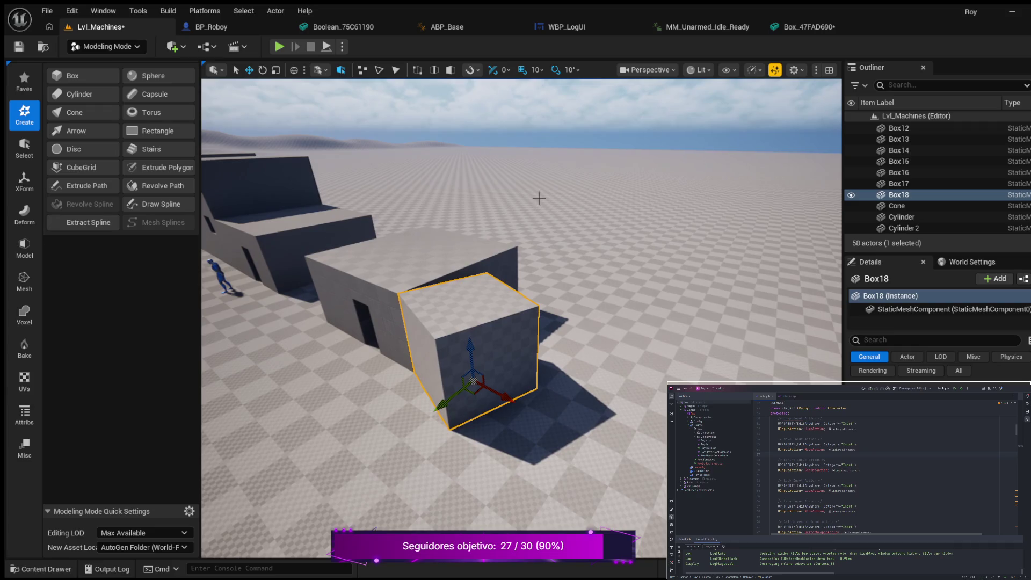
Save and close Box_47FAD690, close Boolean_75C61190, and in Lvl_Machines duplicate Box18 as Box19
click(806, 26)
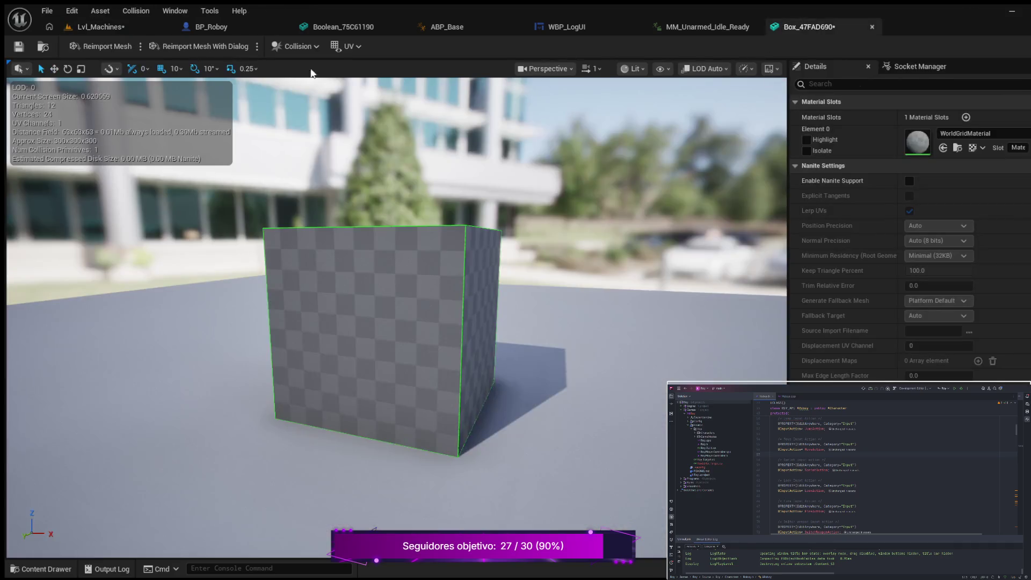
click(20, 47)
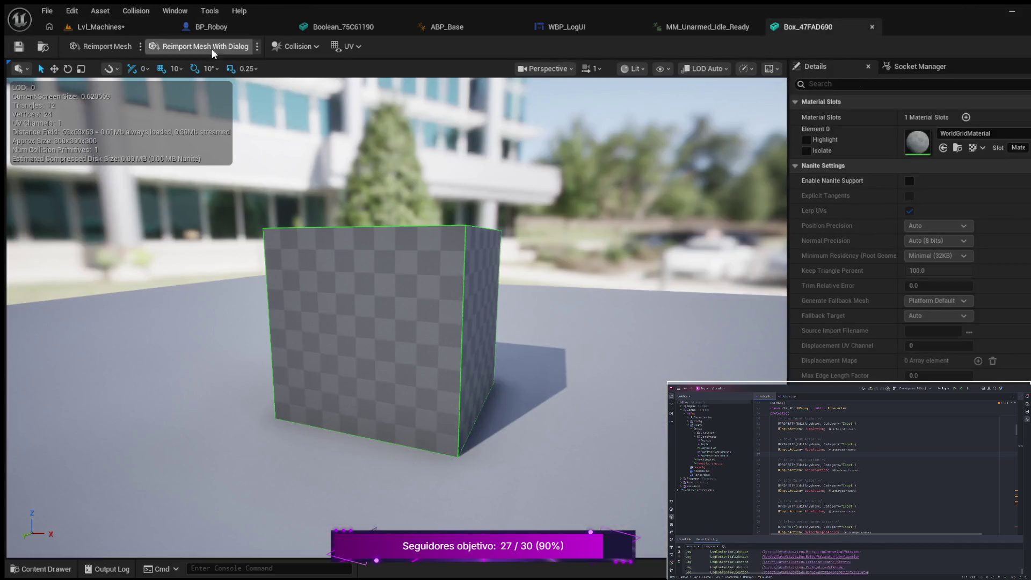
click(869, 25)
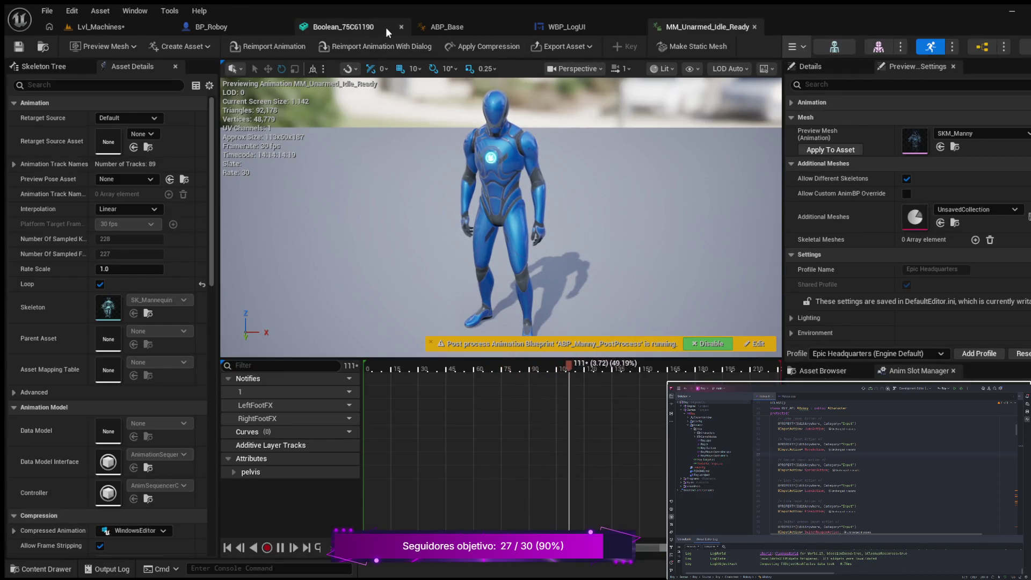
click(400, 26)
click(237, 26)
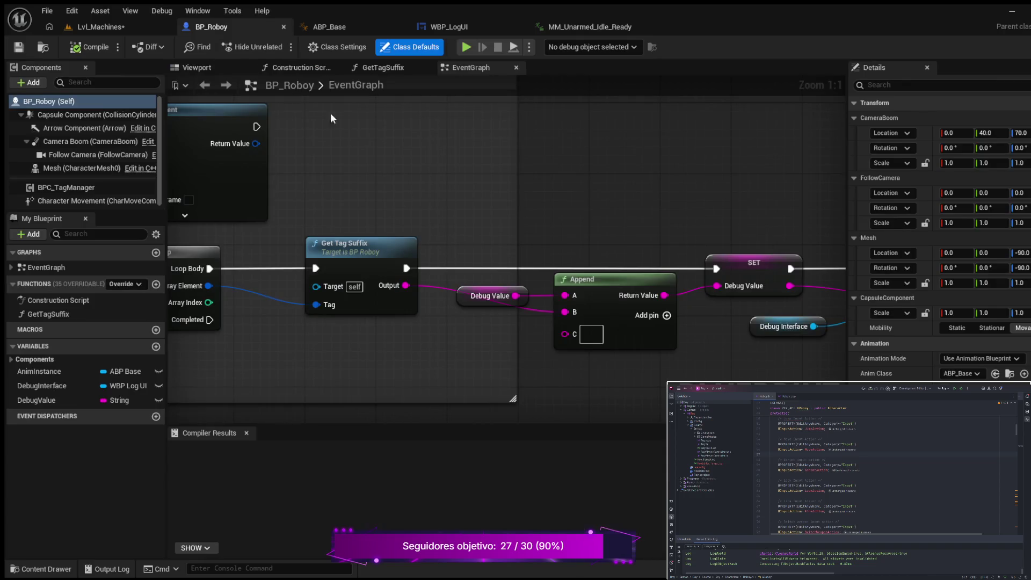
click(101, 26)
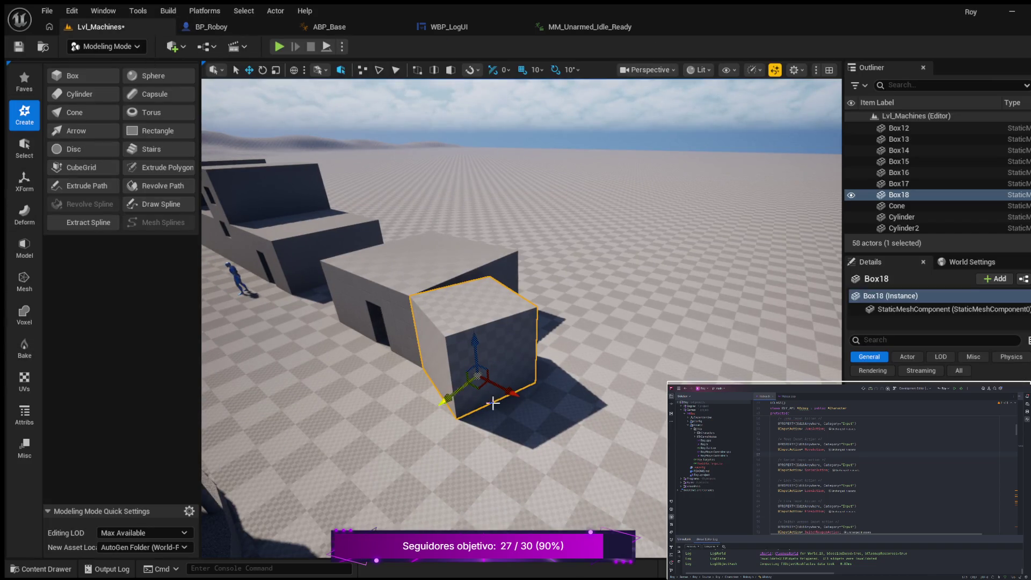
key(ctrl+d)
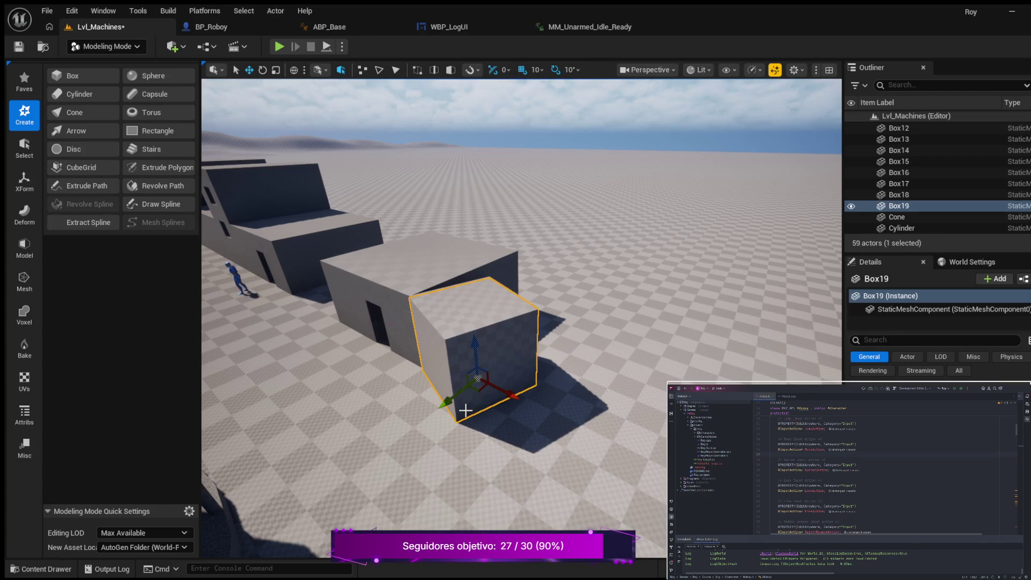
Slide Box19 out along its X axis, then adjust it back and forth along Y
drag(513, 394, 598, 466)
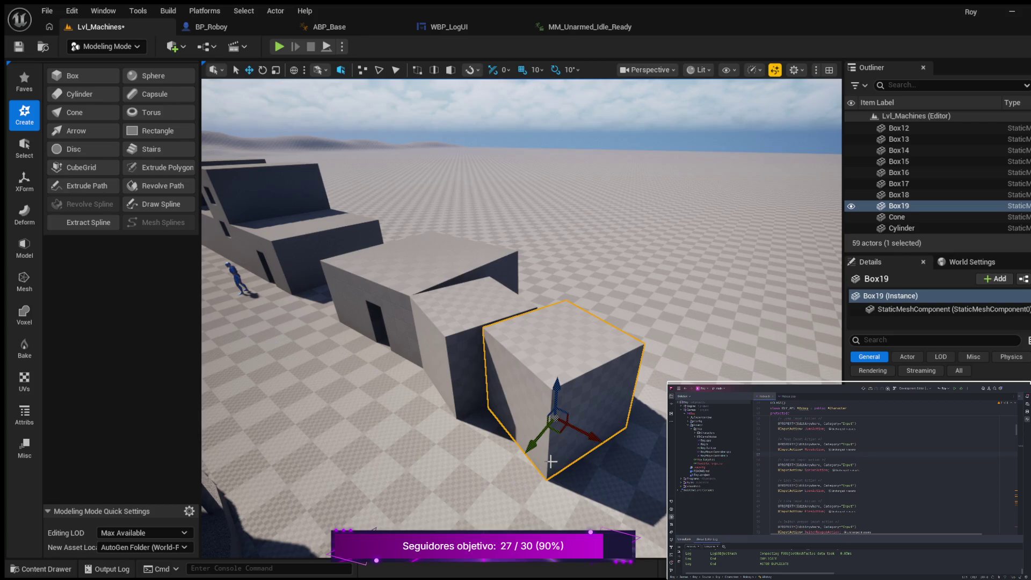
drag(537, 447, 509, 449)
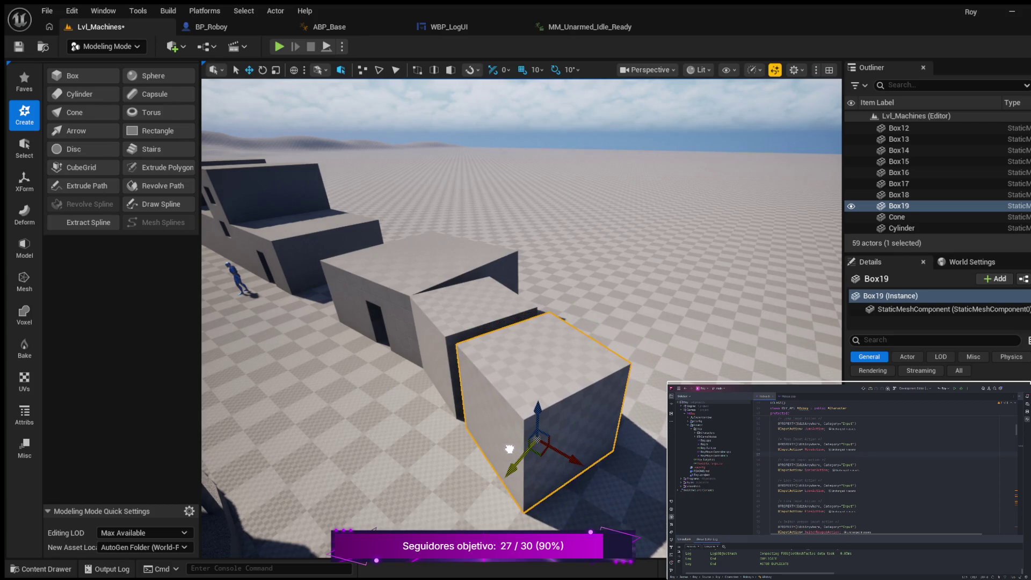
drag(574, 463, 562, 451)
key(w)
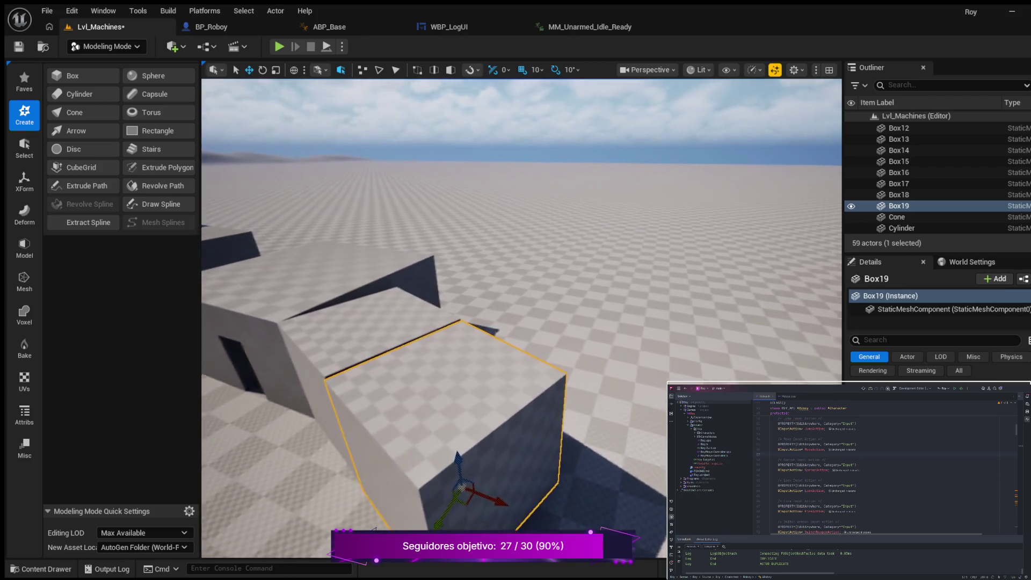
mouse_move(549, 430)
mouse_down()
mouse_move(537, 441)
mouse_move(549, 429)
mouse_up()
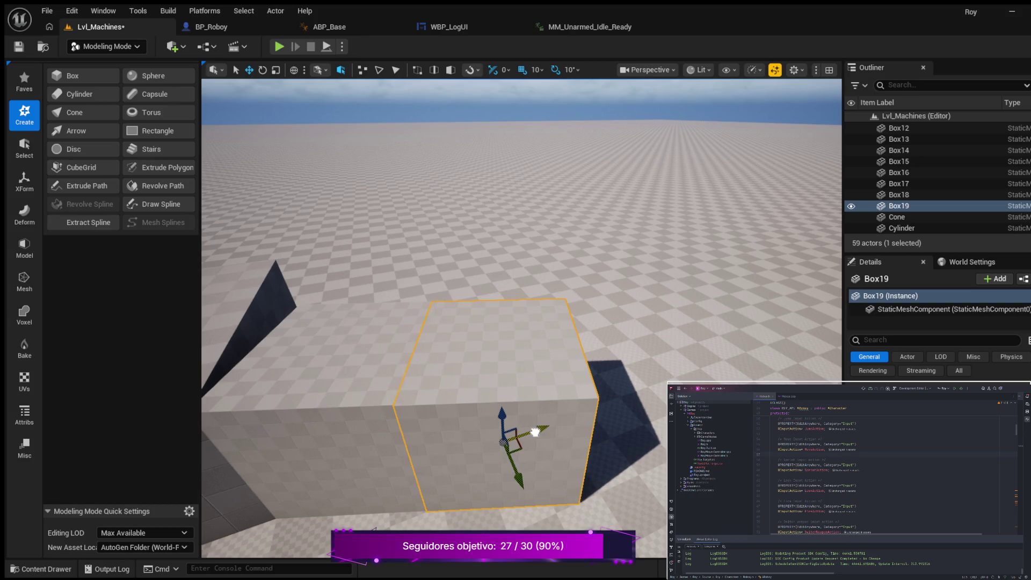
mouse_move(535, 429)
mouse_down()
mouse_move(494, 418)
mouse_move(427, 488)
mouse_up()
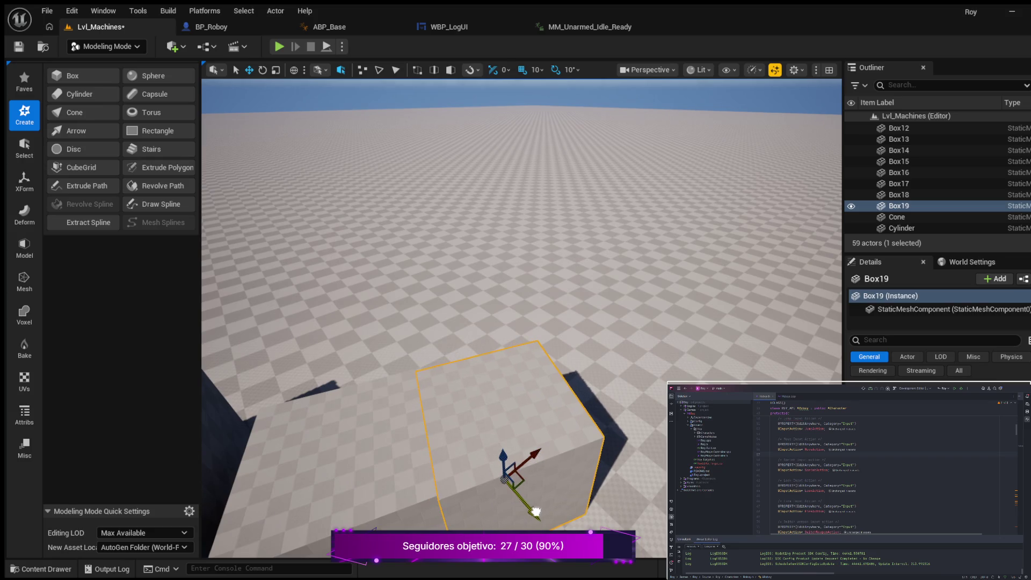
drag(641, 494, 634, 484)
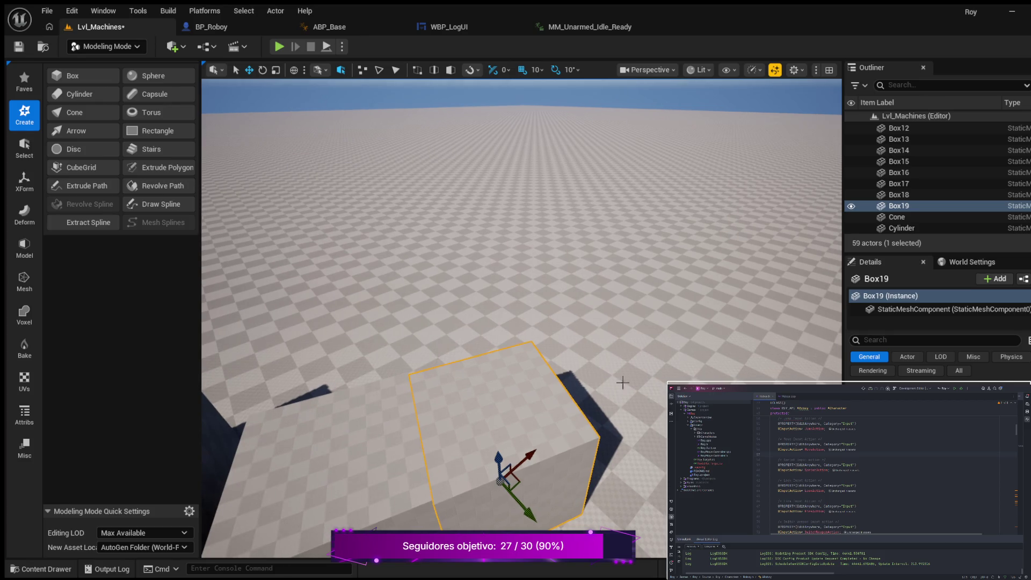
Reselect Box19, nudge it slightly left, and frame the view on it
click(617, 349)
drag(617, 350, 617, 236)
mouse_move(594, 438)
mouse_down()
mouse_move(591, 424)
mouse_move(594, 439)
mouse_up()
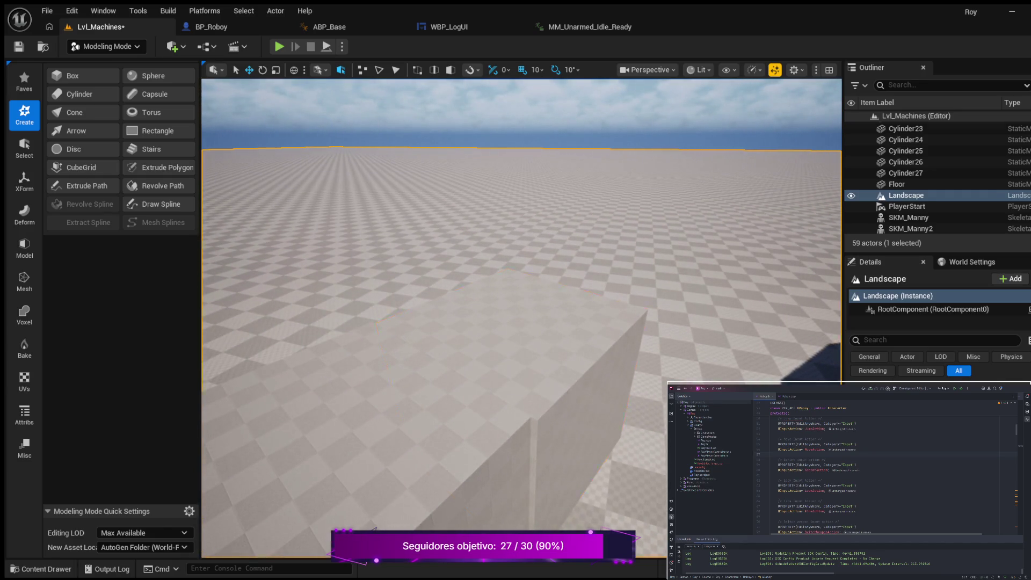
click(588, 451)
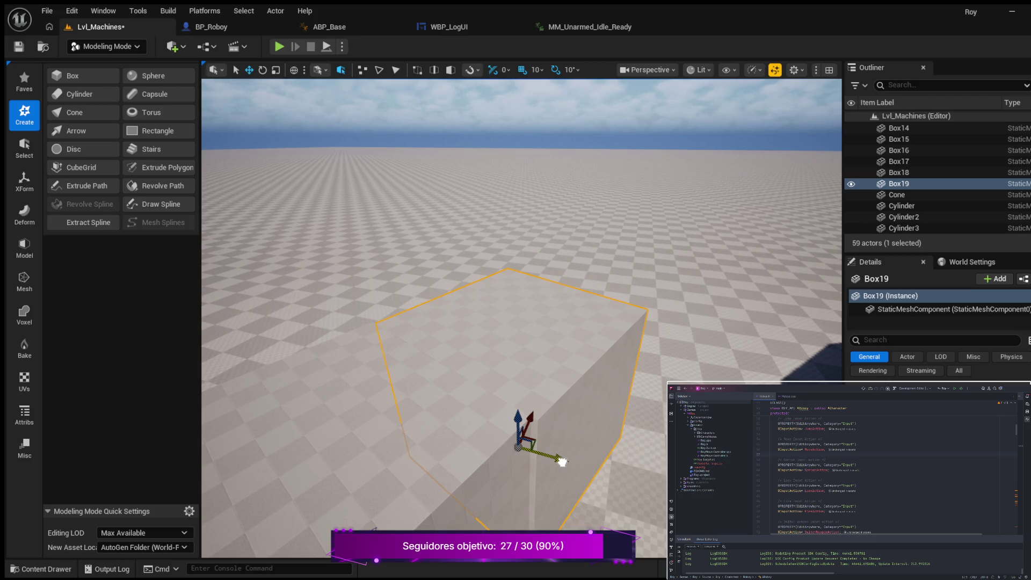
drag(560, 460, 561, 460)
scroll(609, 464, up, 5)
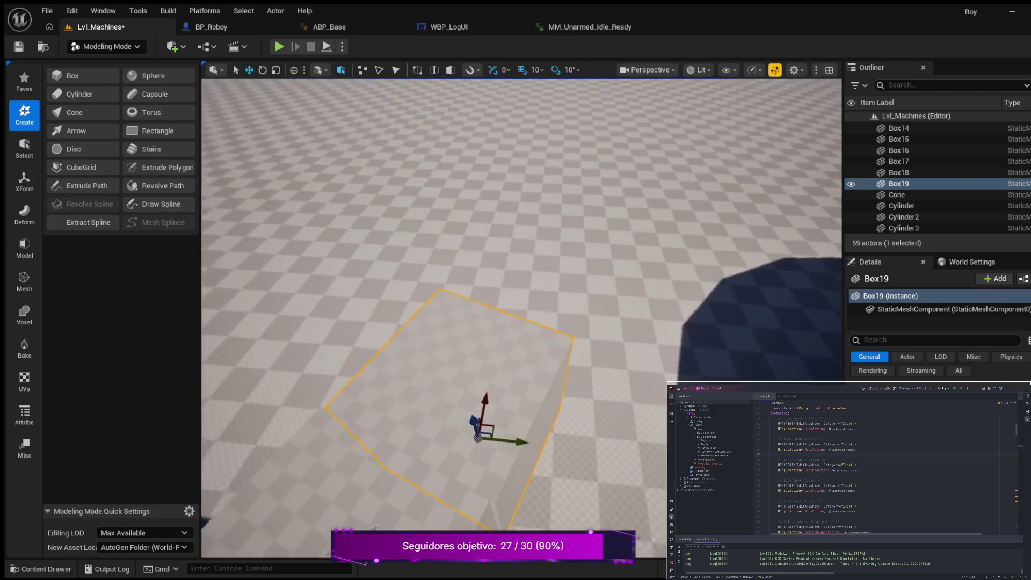
scroll(521, 316, down, 5)
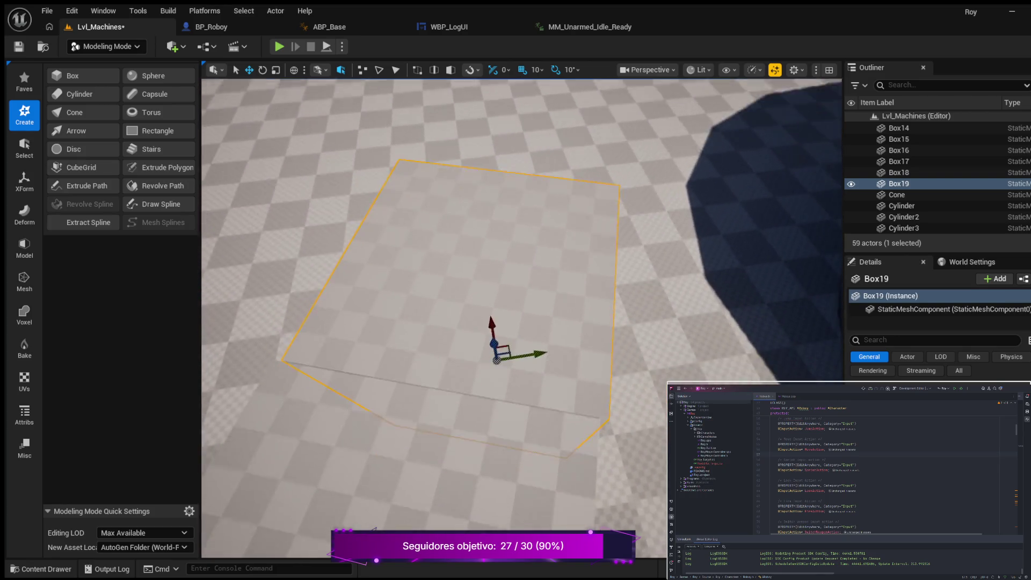
scroll(521, 317, down, 4)
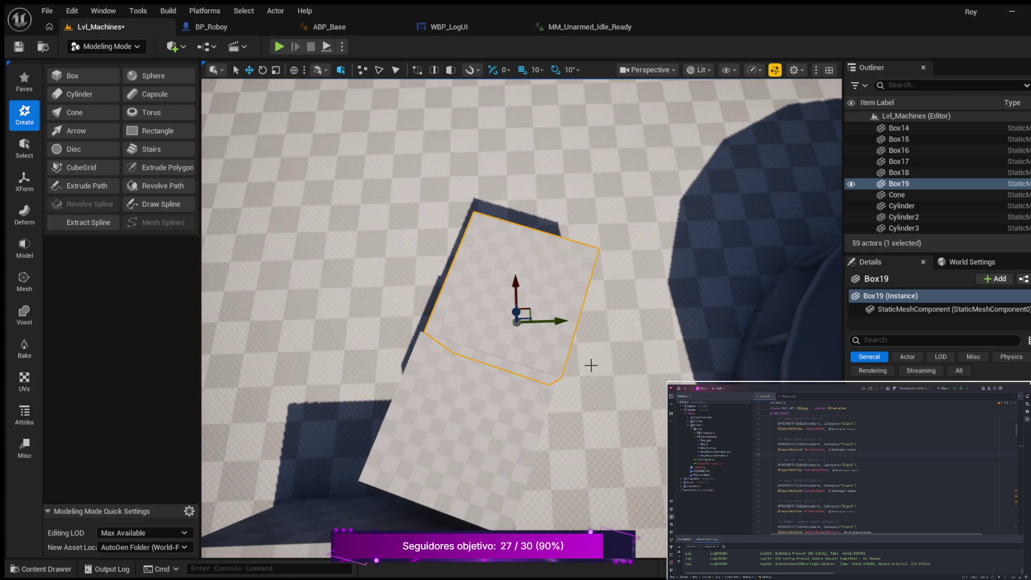
key(f)
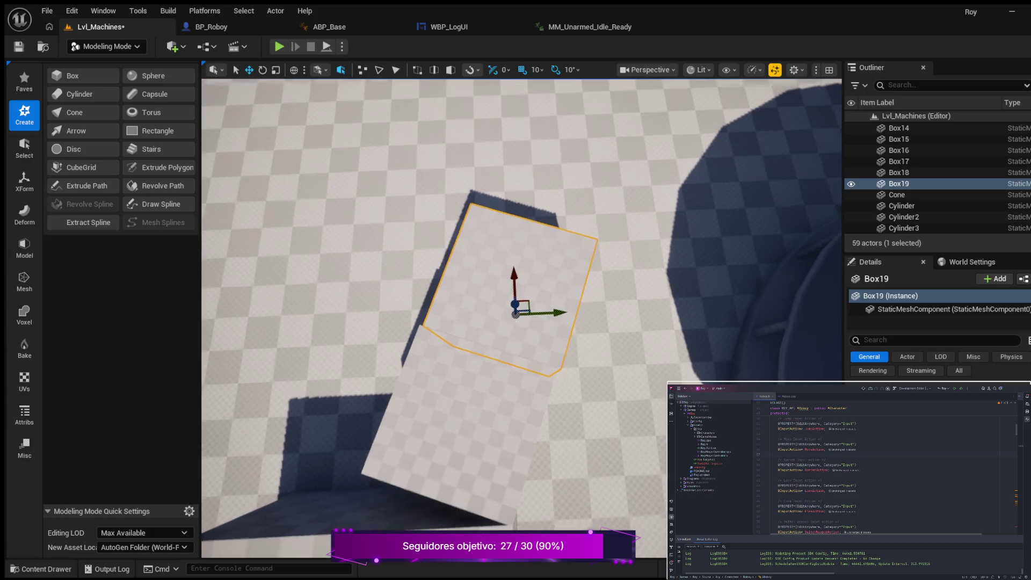
mouse_move(516, 290)
mouse_down()
mouse_move(360, 354)
mouse_move(612, 367)
mouse_up()
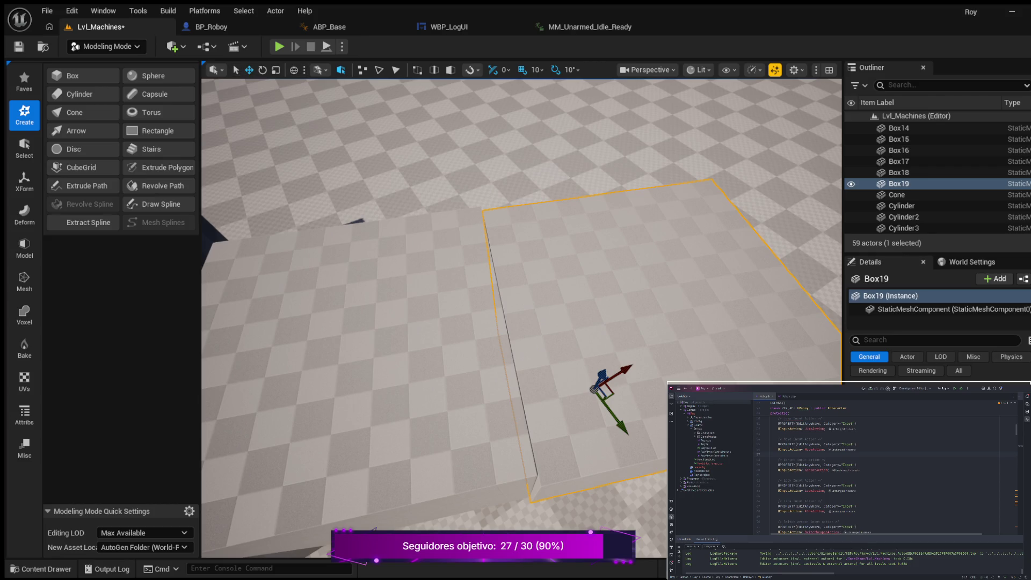
Turn Box19 to a new angle with the rotate gizmo
key(f)
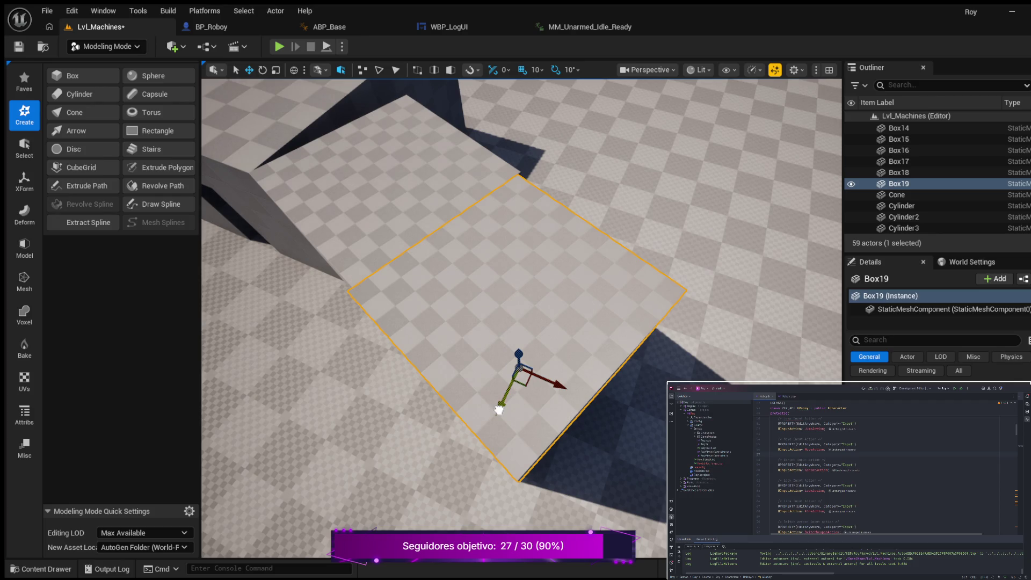
key(w)
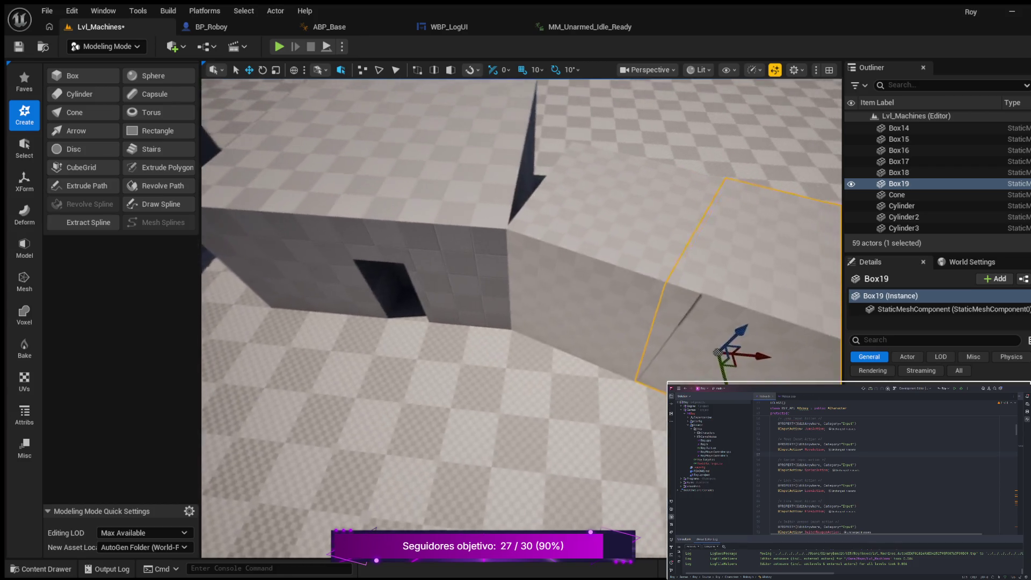
key(f)
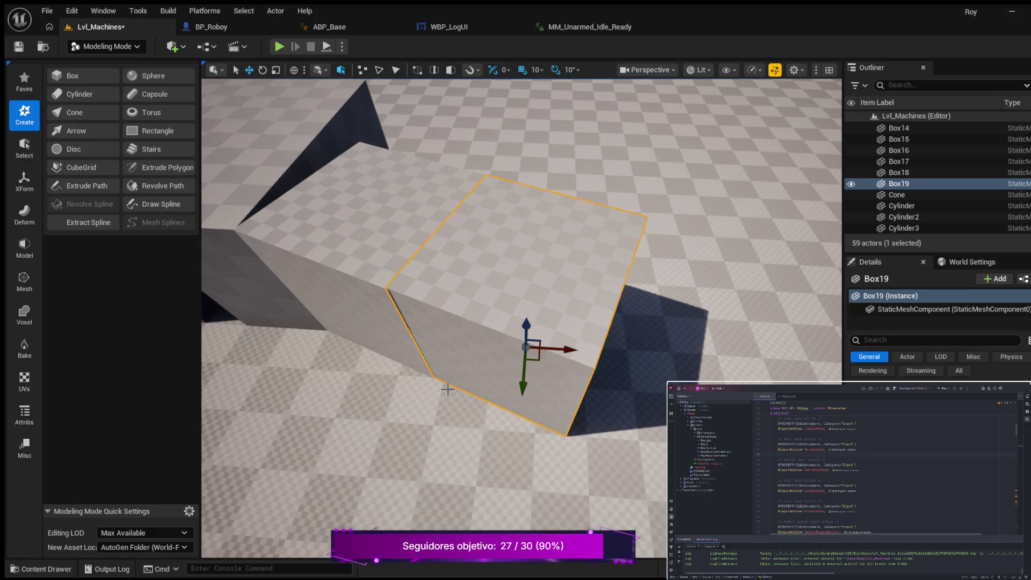
key(e)
drag(580, 388, 580, 389)
drag(591, 352, 582, 361)
Slide Box19 into place beside the doorway building and check the row of boxes
key(w)
drag(521, 398, 525, 401)
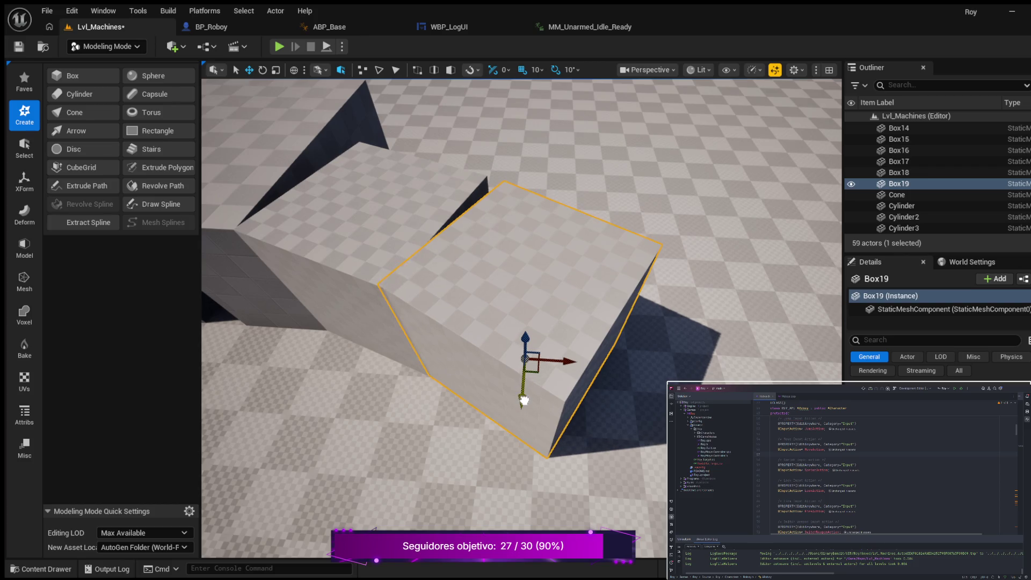
drag(570, 363, 576, 366)
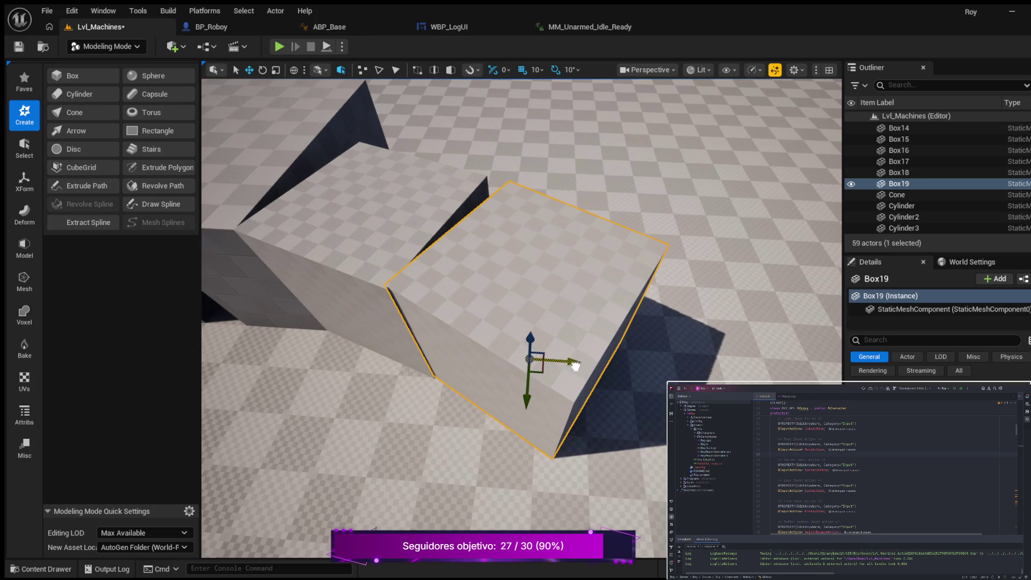
mouse_move(529, 398)
mouse_down()
mouse_move(534, 363)
mouse_move(531, 376)
mouse_move(515, 376)
mouse_up()
key(f)
scroll(537, 375, up, 2)
drag(442, 407, 316, 400)
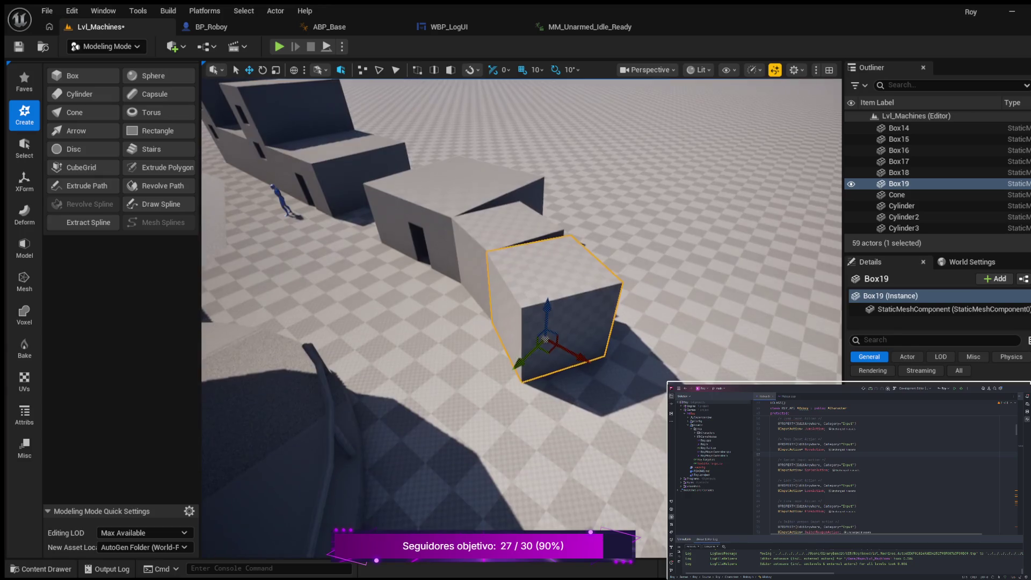
mouse_move(360, 297)
mouse_down()
mouse_move(354, 320)
mouse_move(424, 355)
mouse_up()
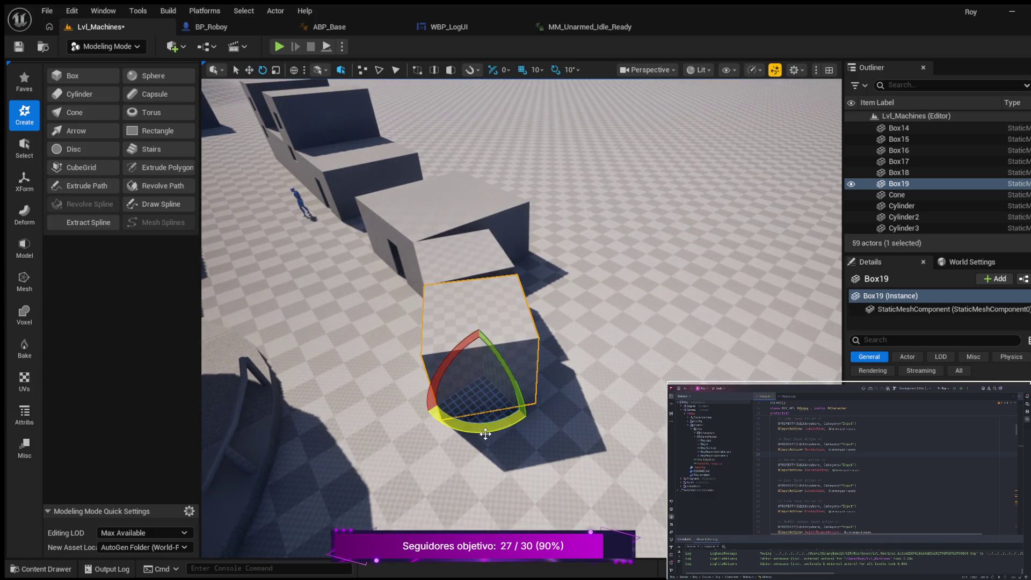
Rotate Box19 to -10.00 degrees about its vertical axis
mouse_move(530, 422)
mouse_down()
mouse_move(539, 412)
mouse_move(531, 417)
mouse_move(497, 300)
mouse_up()
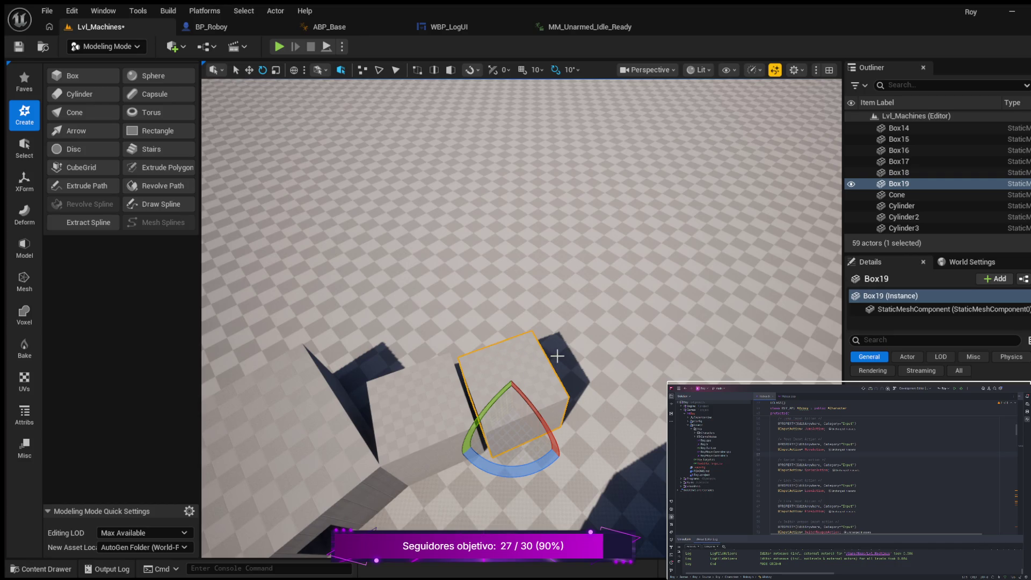
Nudge Box19 slightly along the Y axis, then along the X axis
scroll(561, 309, up, 1)
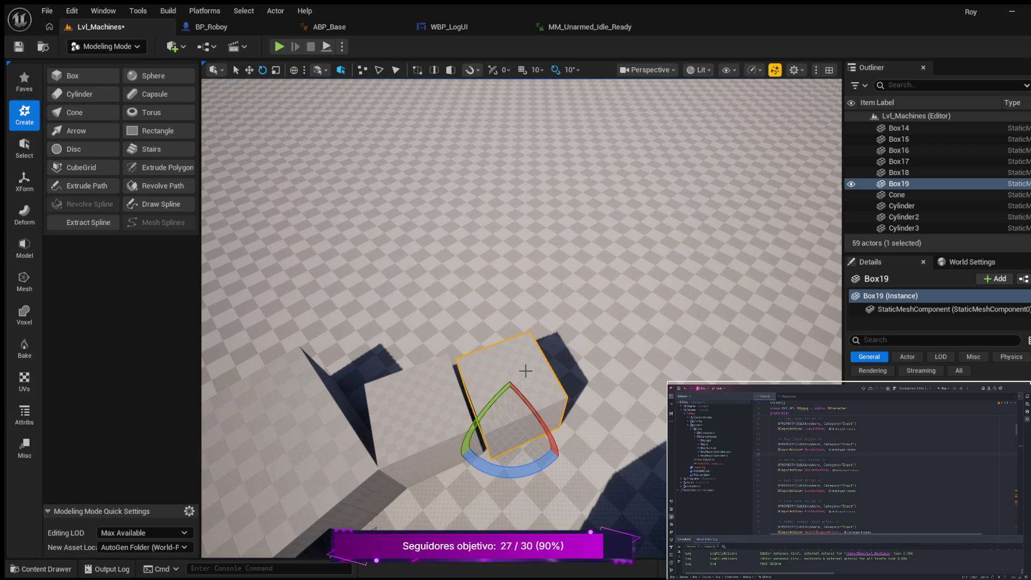
key(w)
mouse_move(544, 443)
mouse_down()
mouse_move(520, 392)
mouse_move(524, 451)
mouse_up()
scroll(524, 421, up, 5)
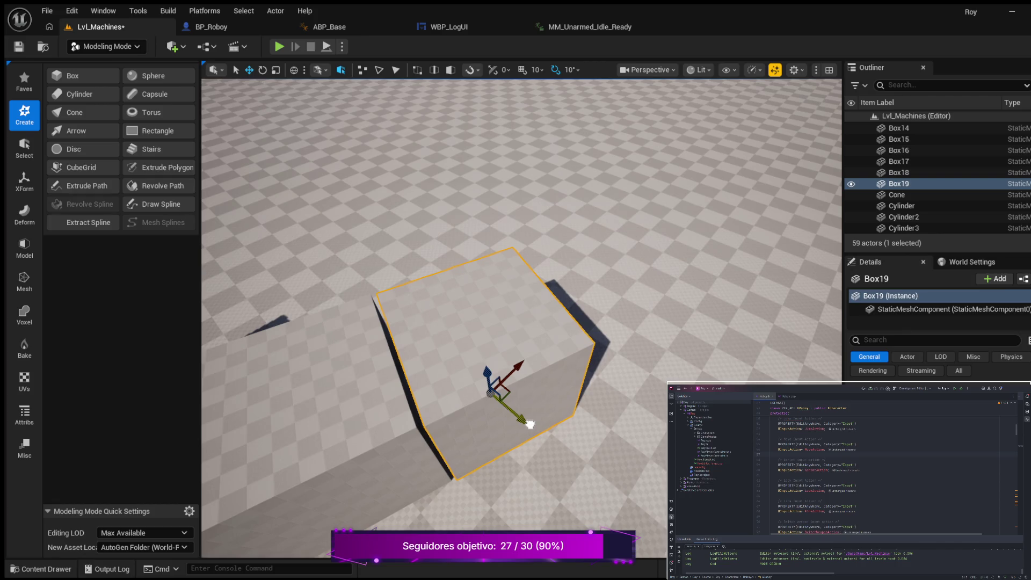
drag(522, 362, 518, 365)
mouse_move(519, 469)
mouse_down()
mouse_move(435, 446)
mouse_move(413, 414)
mouse_move(507, 455)
mouse_up()
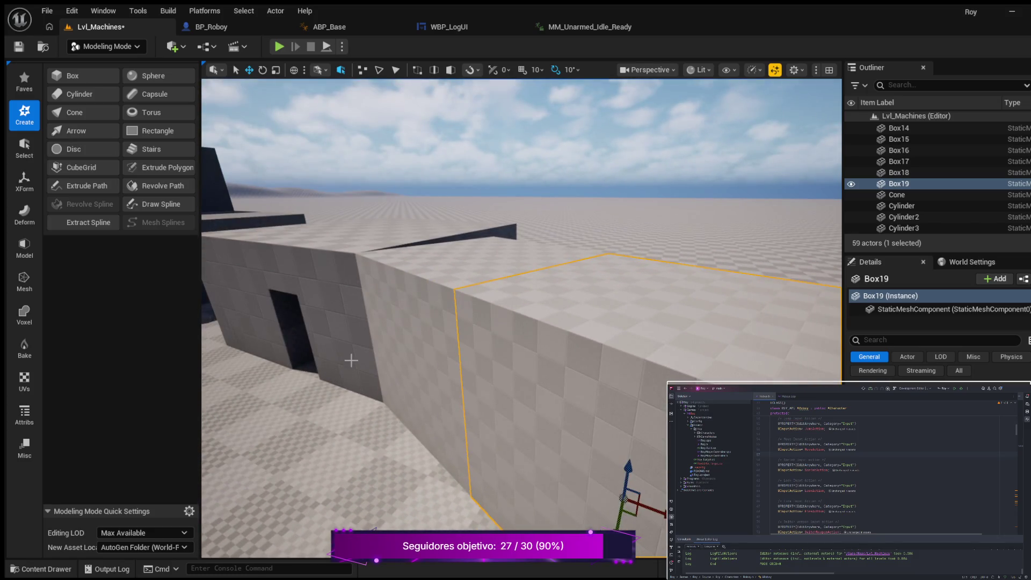
Select the doorway block Box3 and orbit the view around it
click(352, 357)
drag(394, 404, 395, 404)
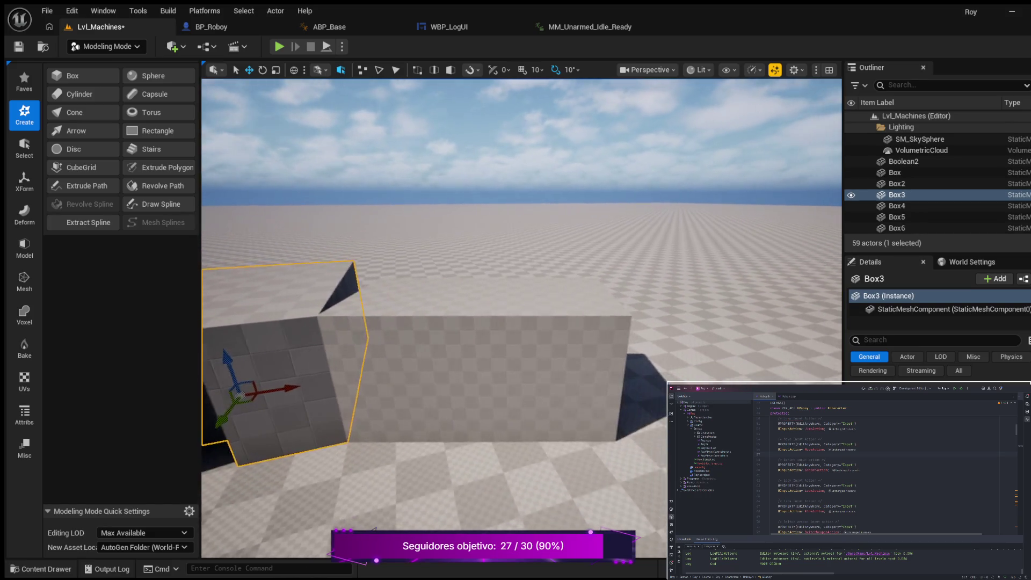
drag(394, 404, 394, 404)
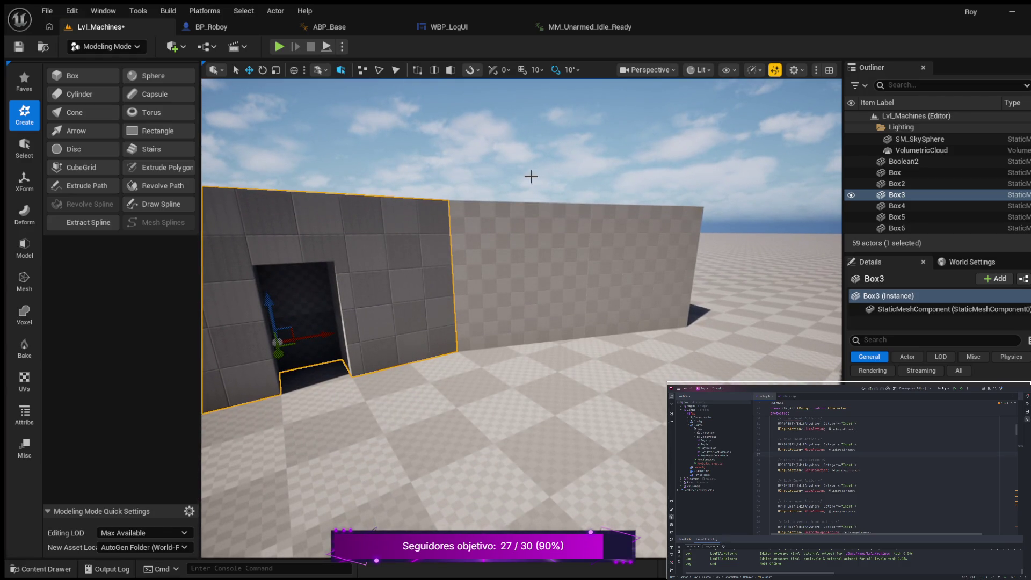
Play in editor, walking the character along the checkered wall and through the doorway alley, then stop
click(279, 46)
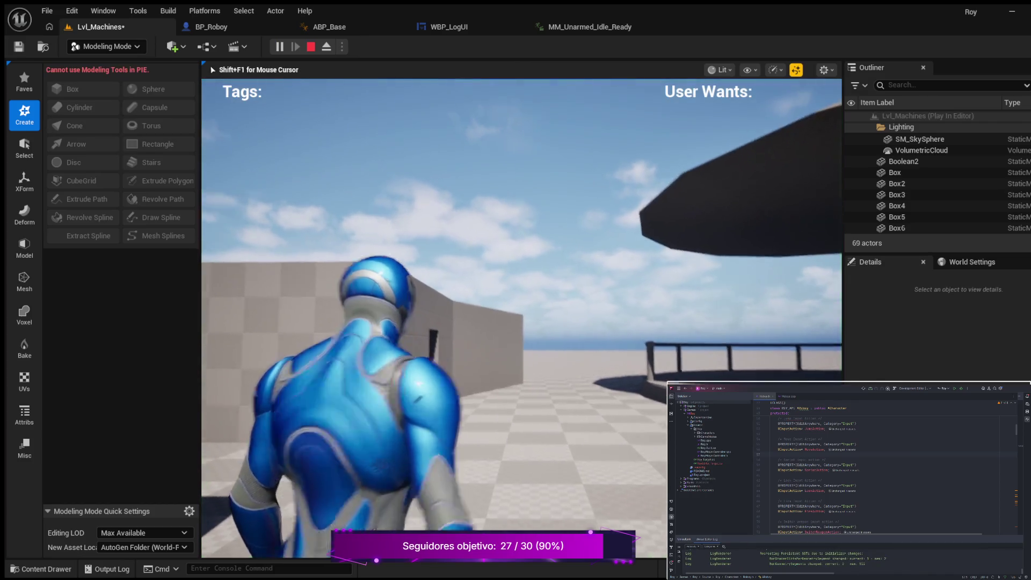
key(w)
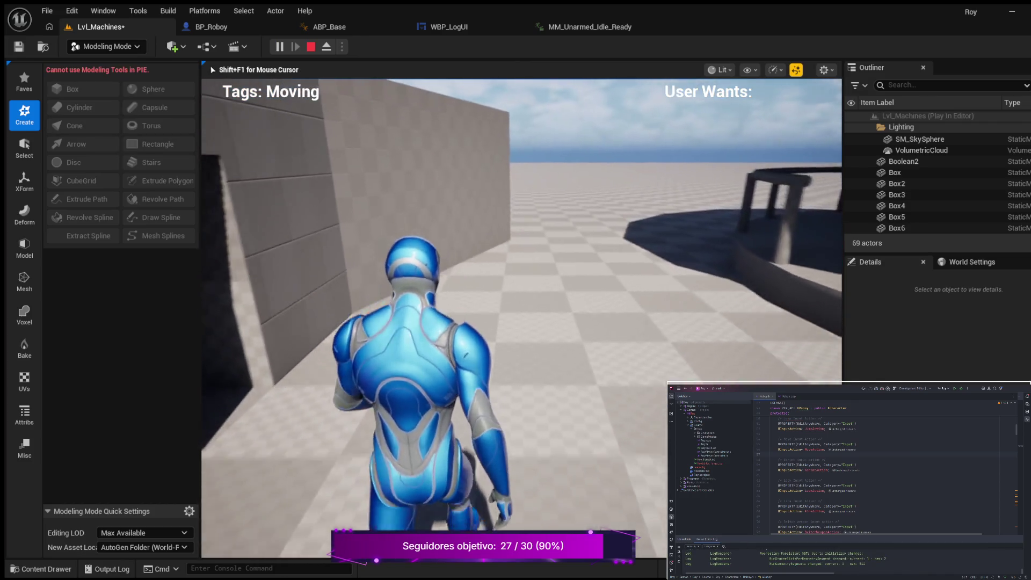
key(w)
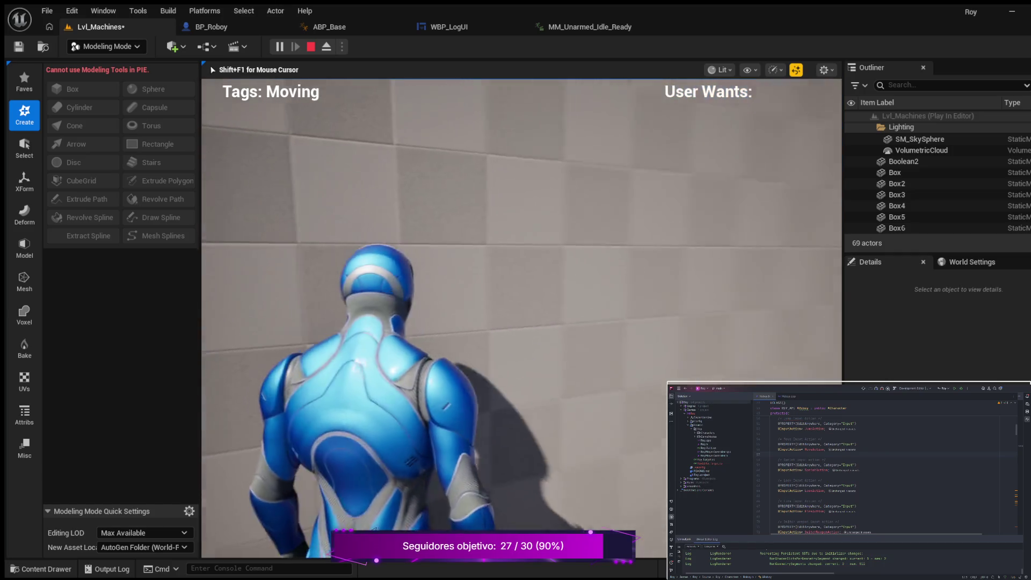
key(w)
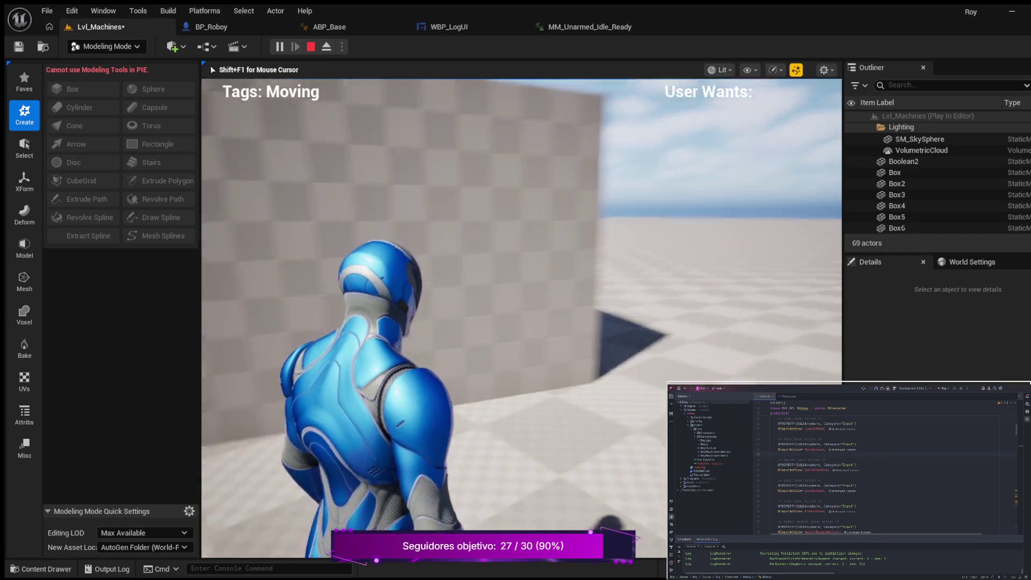
key(w)
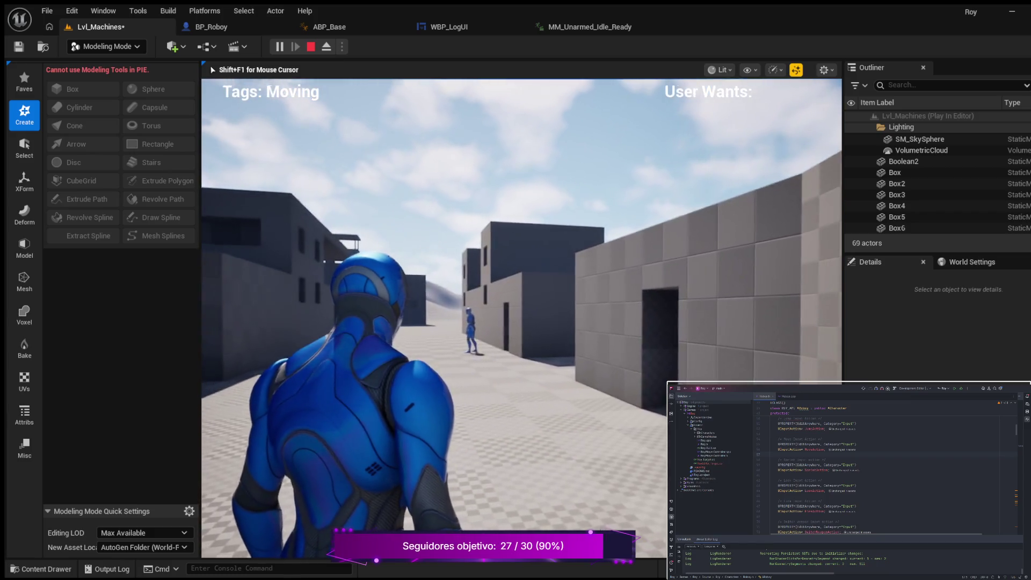
key(w)
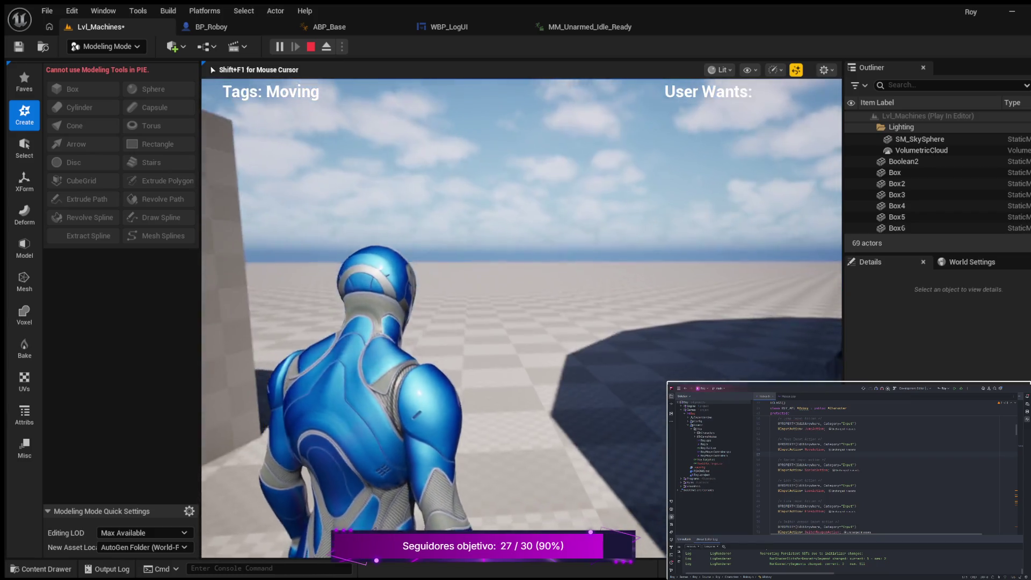
key(w)
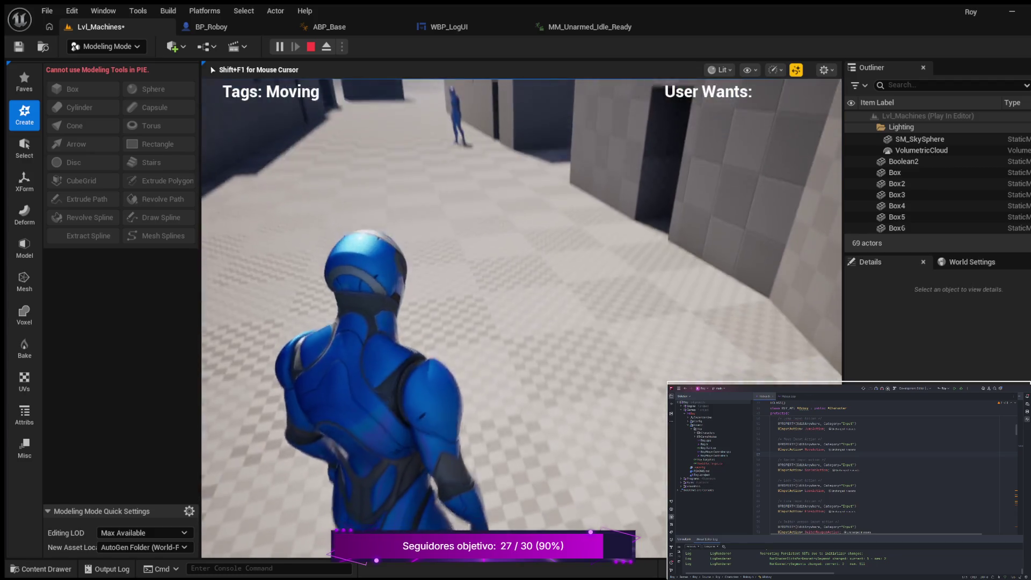
key(w)
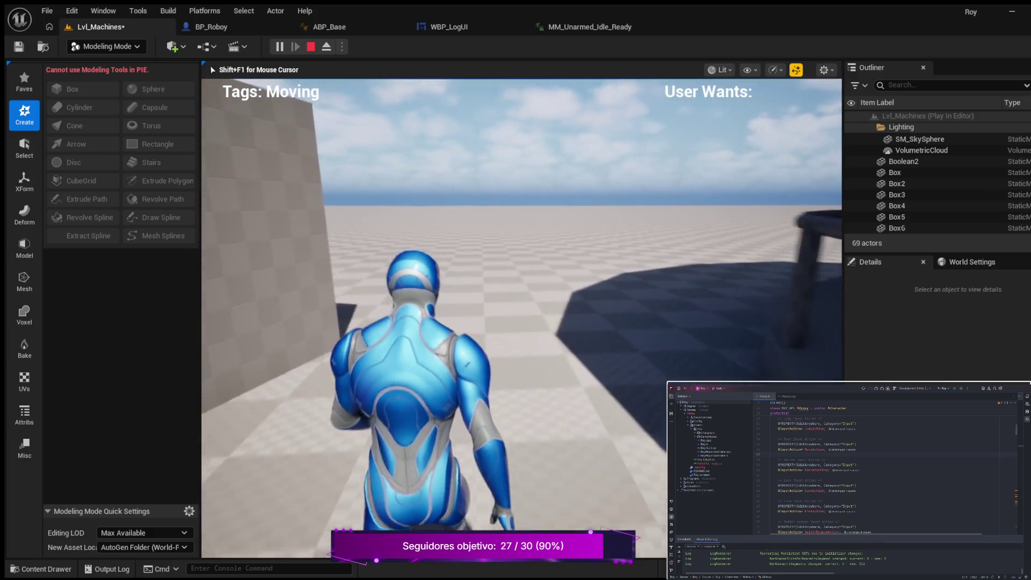
key(w)
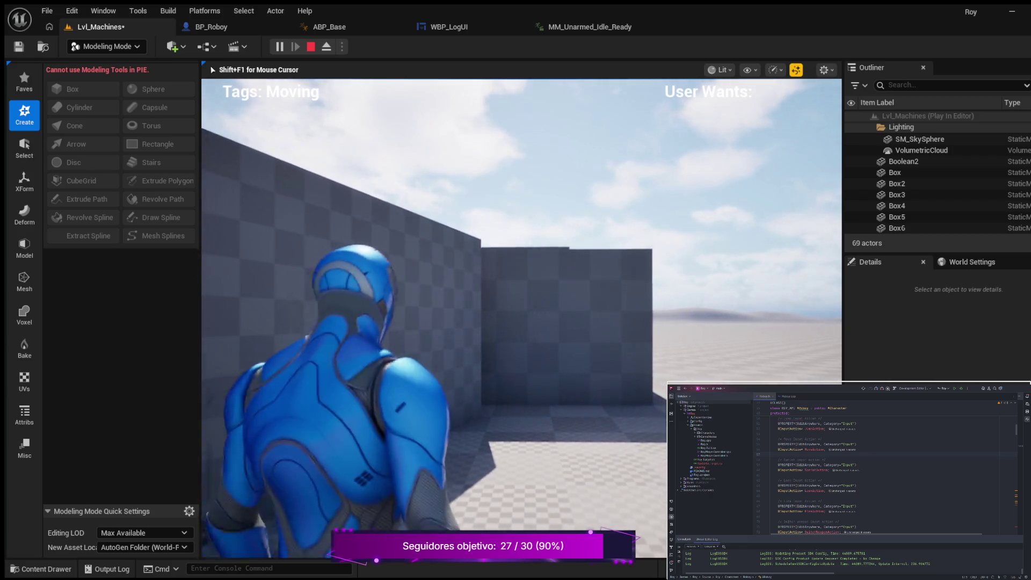
key(Escape)
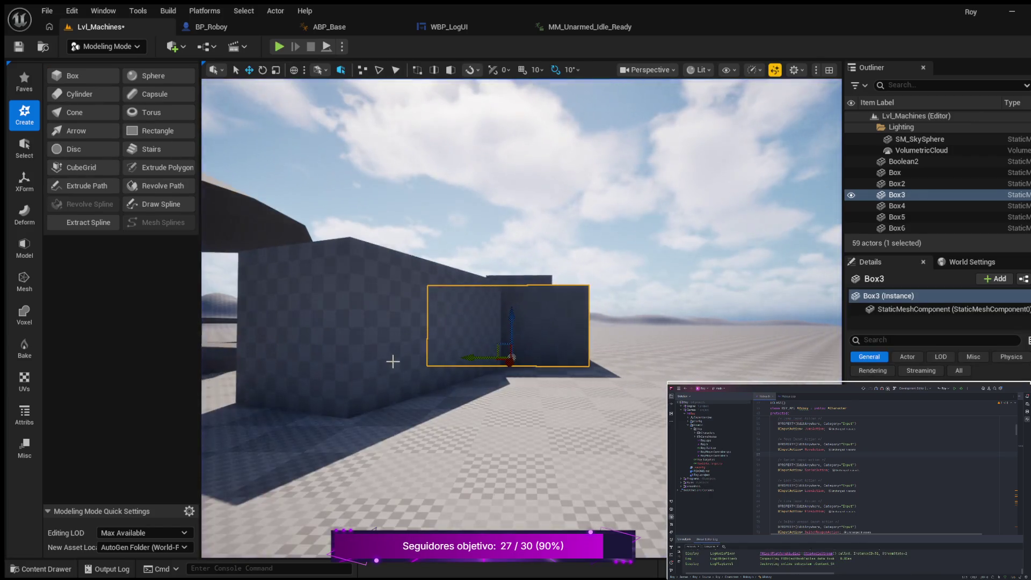
mouse_move(403, 392)
mouse_down()
mouse_move(395, 357)
mouse_move(395, 381)
mouse_move(344, 376)
mouse_move(352, 365)
mouse_move(532, 376)
mouse_move(500, 383)
mouse_up()
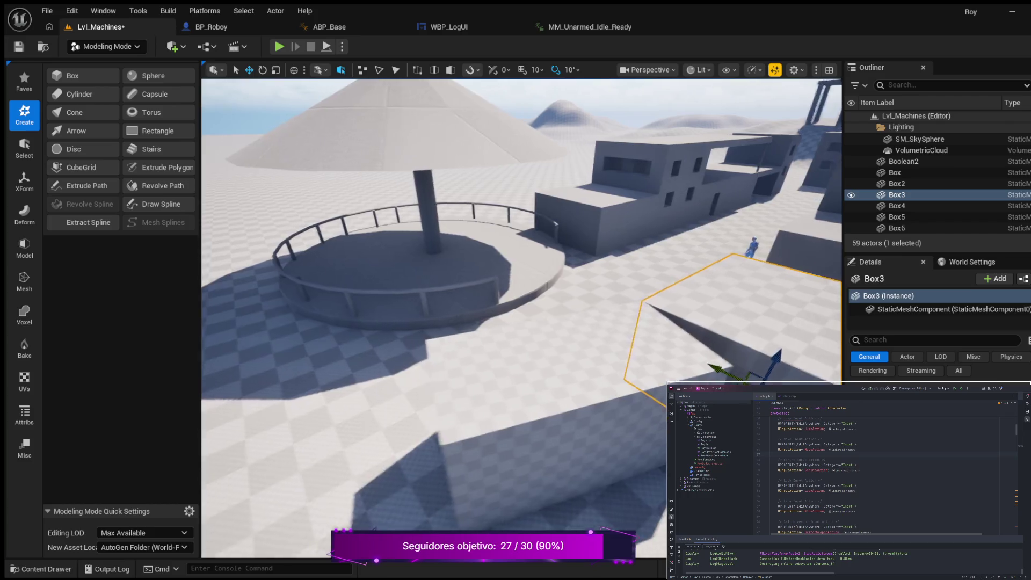
key(f)
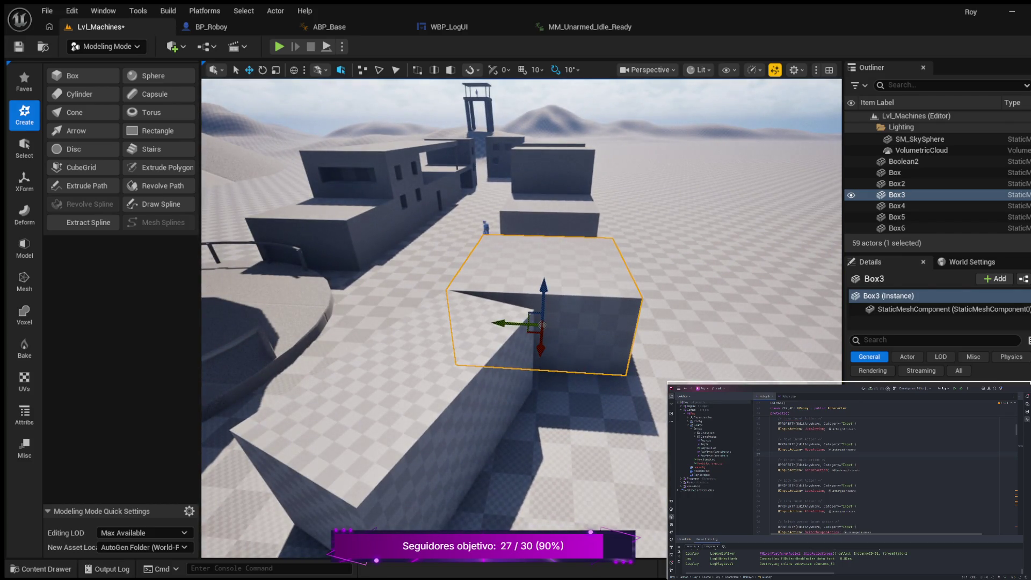
drag(515, 322, 569, 322)
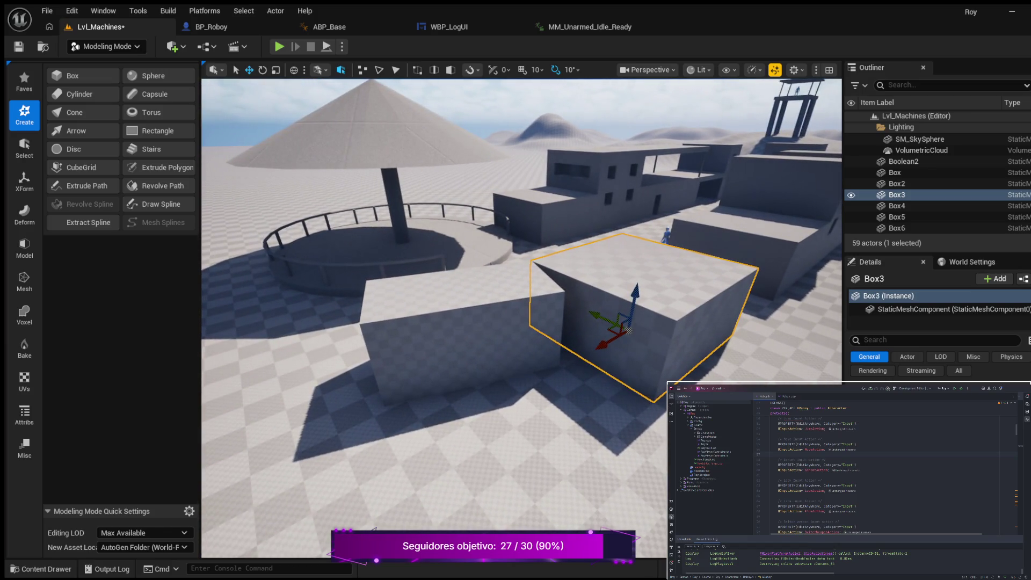
key(f)
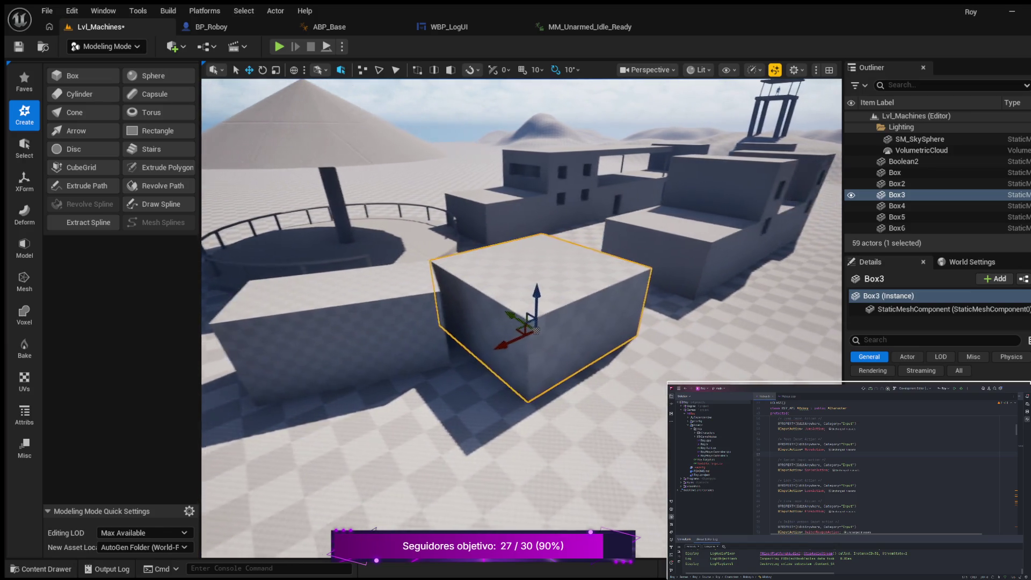
key(Left)
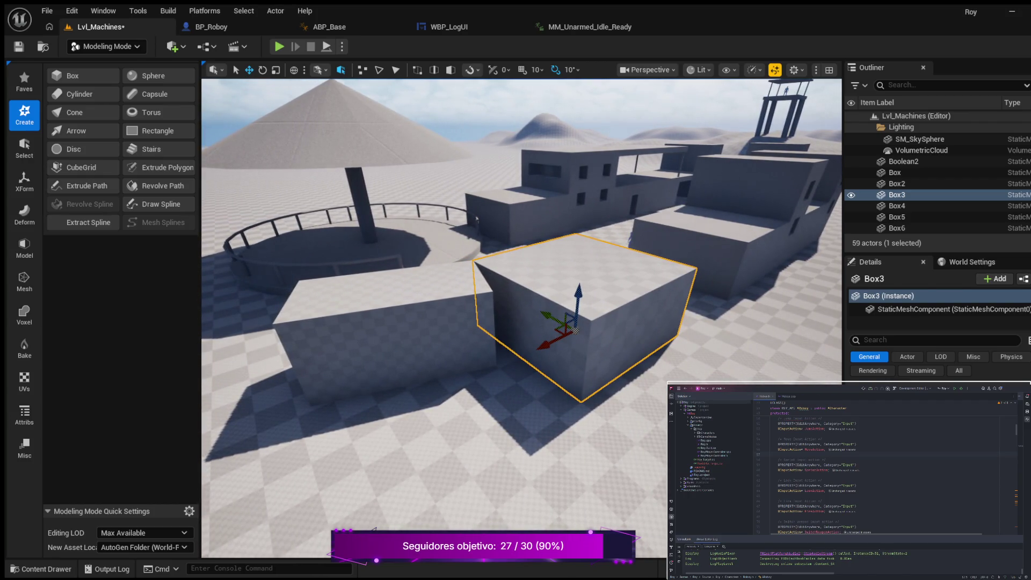
key(Right)
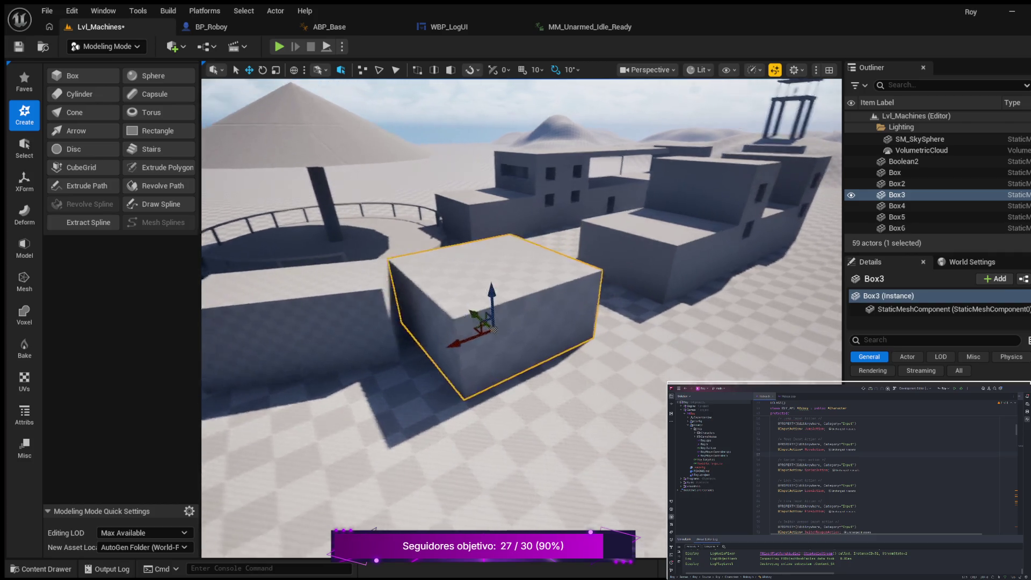
key(Left)
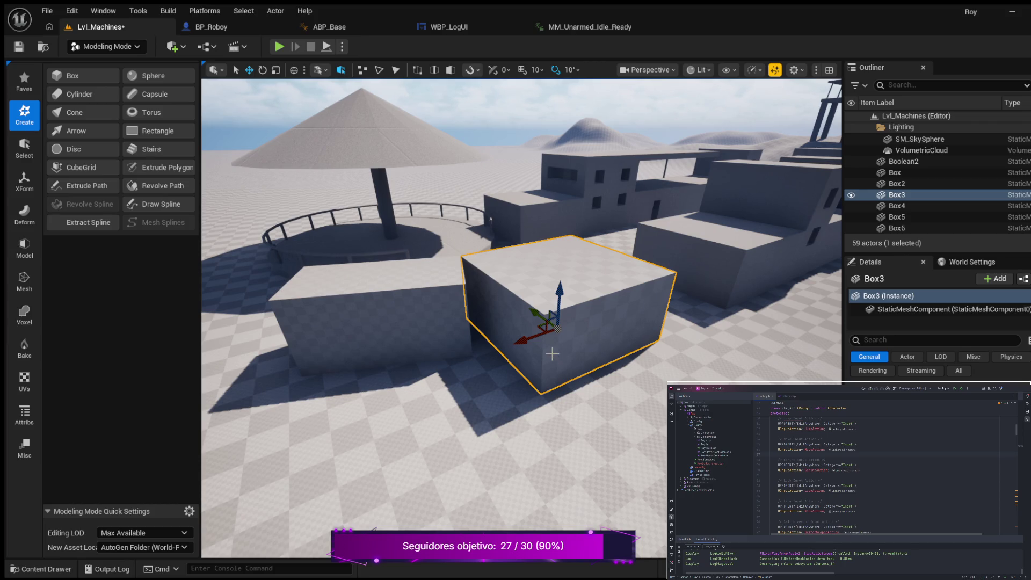
mouse_move(447, 406)
mouse_down()
mouse_move(446, 454)
mouse_move(467, 340)
mouse_up()
click(502, 301)
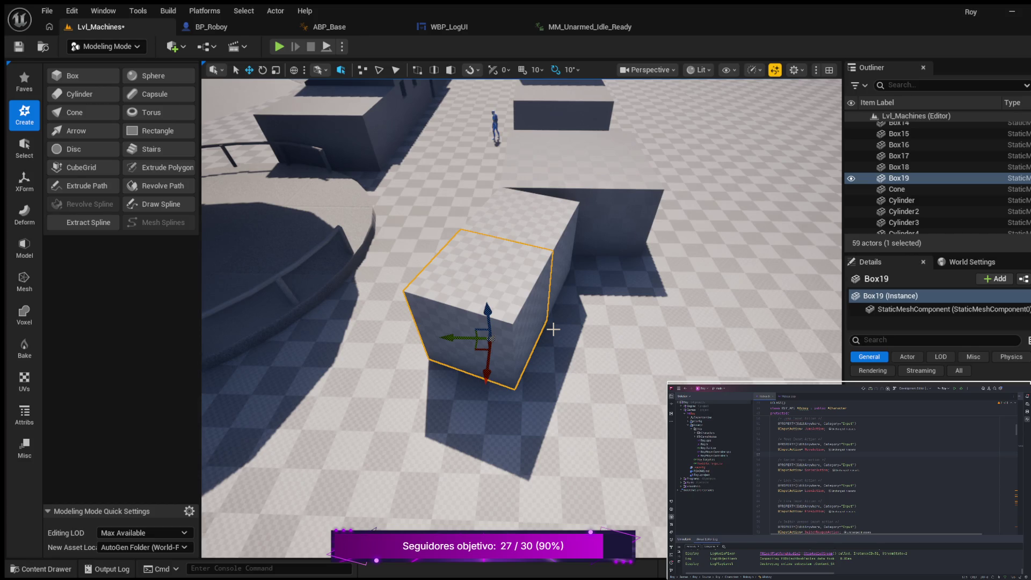
Duplicate the box as Box20 and shift it along Y and X beside Box19
key(ctrl+d)
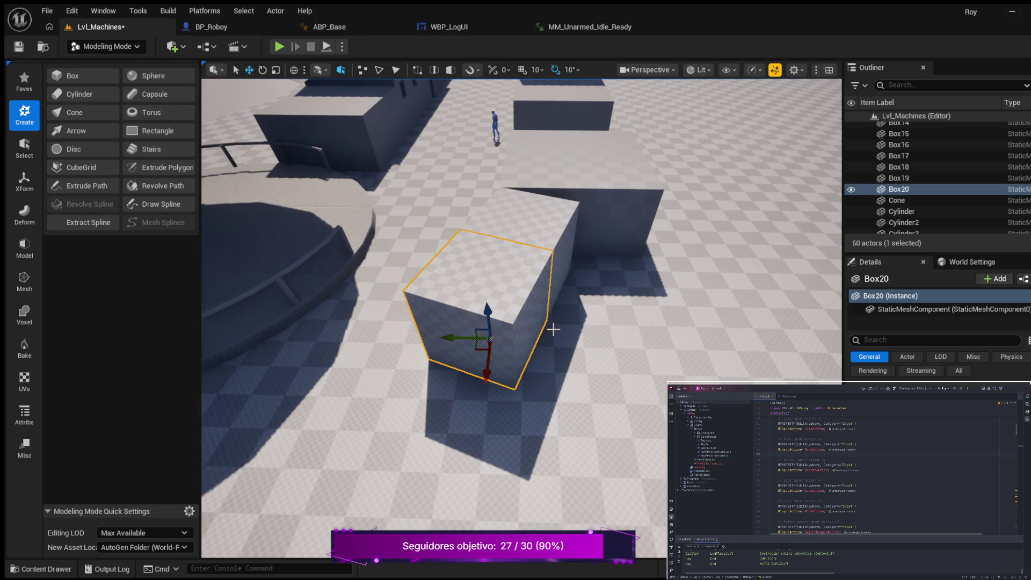
mouse_move(448, 338)
mouse_down()
mouse_move(616, 376)
mouse_move(612, 398)
mouse_move(541, 369)
mouse_up()
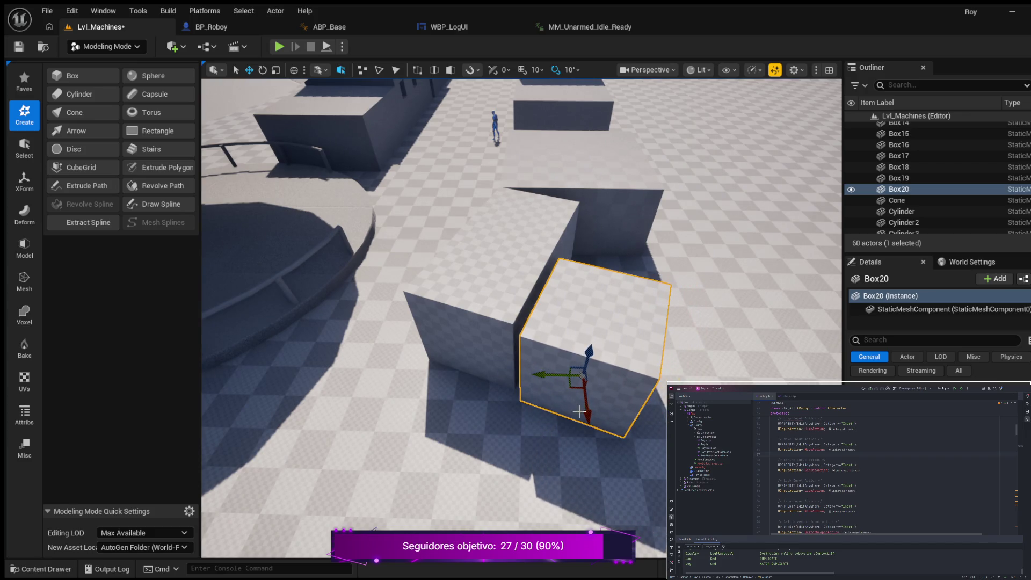
drag(591, 417, 588, 406)
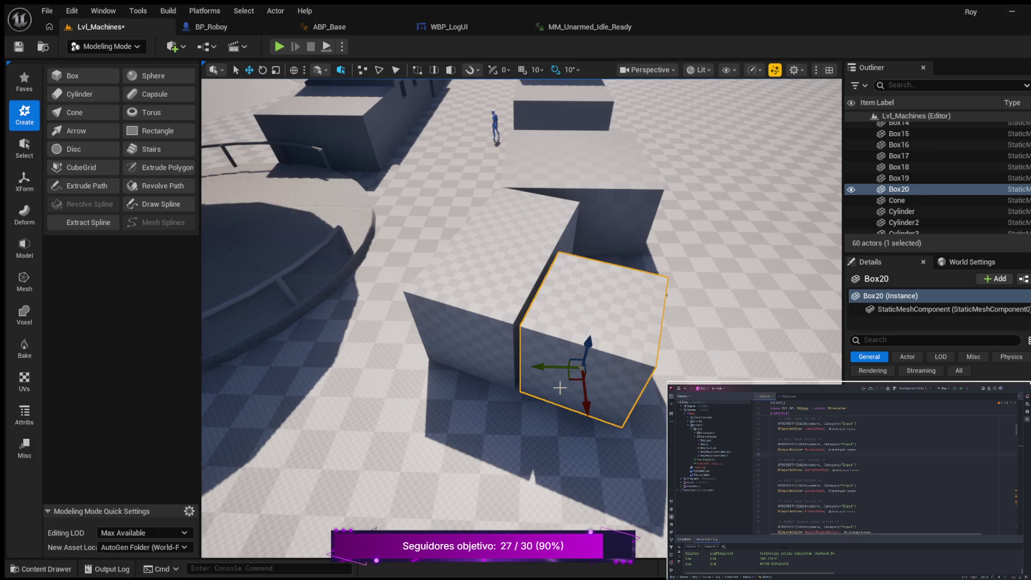
drag(542, 369, 536, 363)
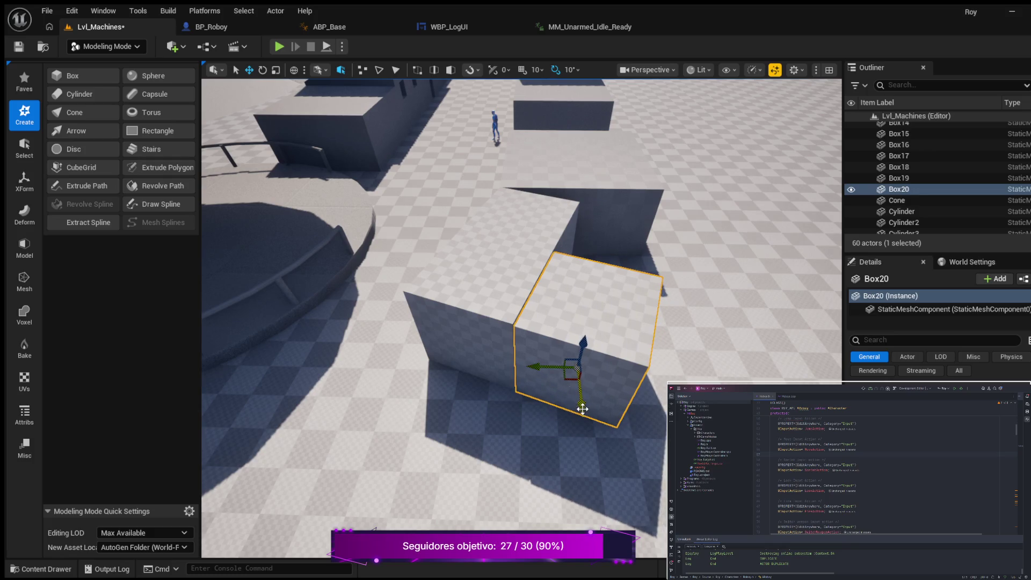
mouse_move(559, 417)
mouse_down()
mouse_move(553, 398)
mouse_move(508, 433)
mouse_move(511, 421)
mouse_up()
scroll(504, 410, up, 3)
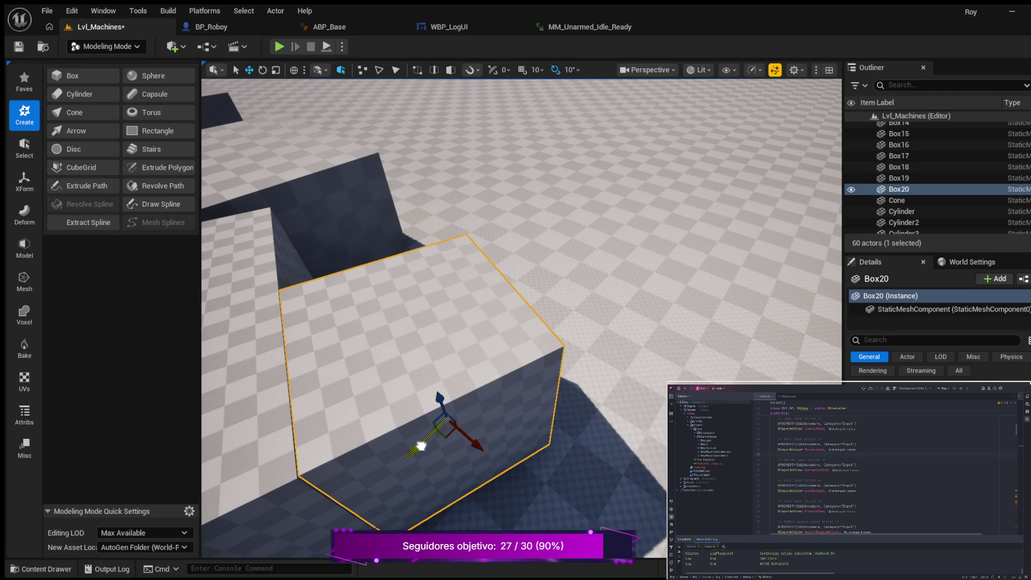
Reselect Box20 and inspect its top and placement from closer angles
click(659, 425)
click(444, 409)
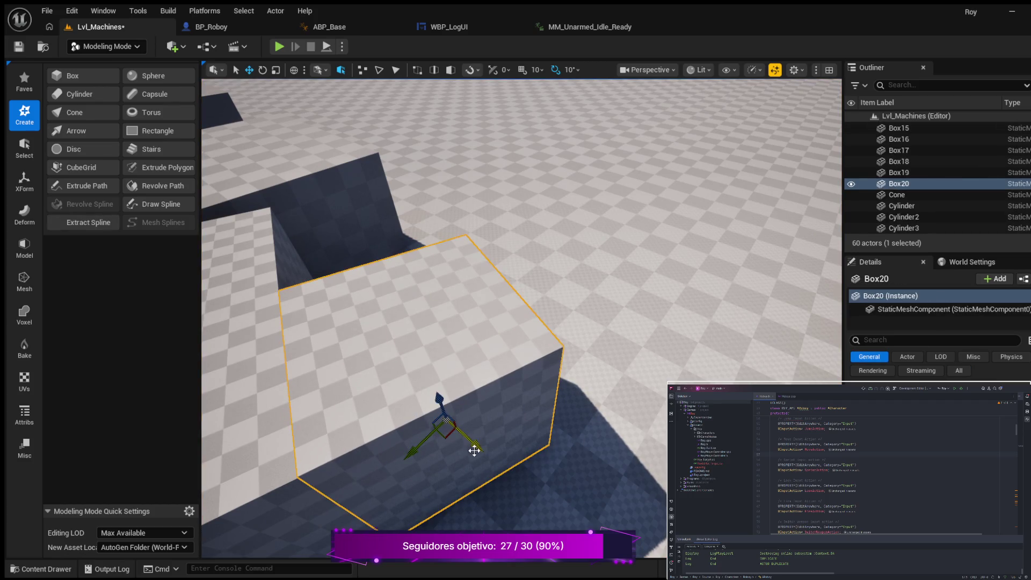
scroll(658, 391, up, 1)
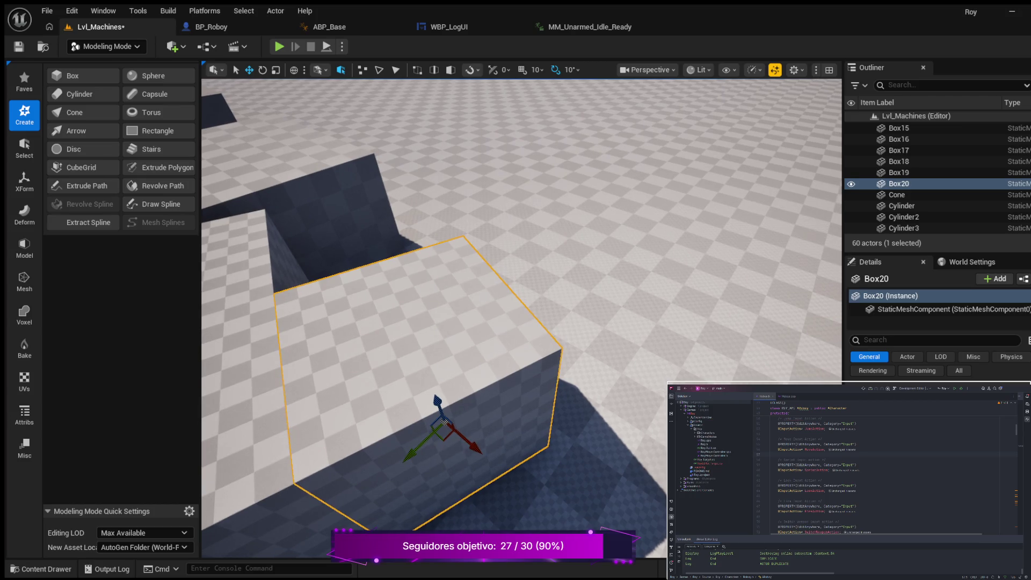
click(659, 374)
mouse_move(659, 374)
mouse_down()
mouse_move(612, 258)
mouse_move(779, 355)
mouse_up()
mouse_move(726, 378)
mouse_down()
mouse_move(702, 375)
mouse_move(698, 392)
mouse_up()
click(698, 376)
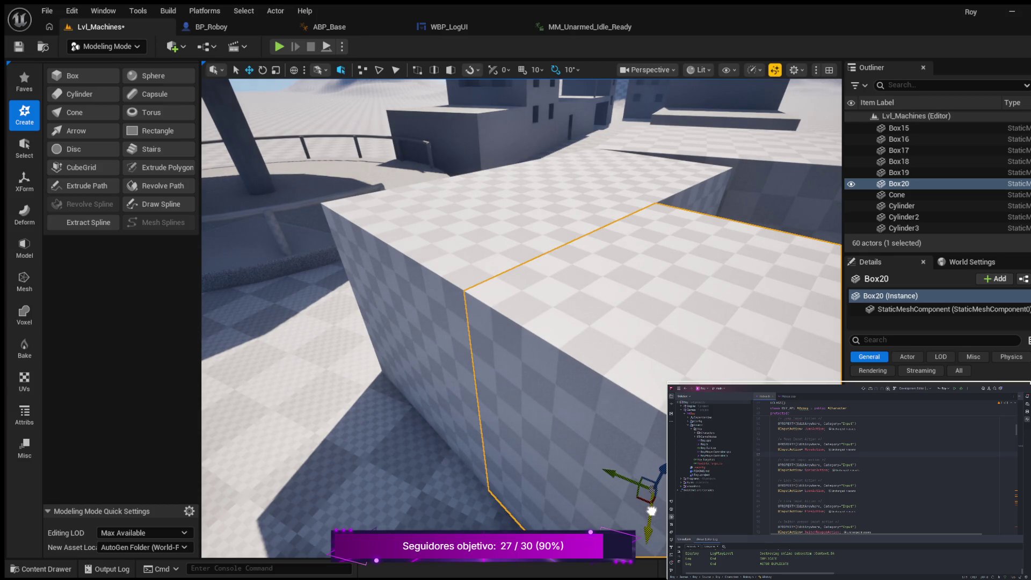
click(392, 421)
mouse_move(391, 421)
mouse_down()
mouse_move(391, 389)
mouse_move(391, 419)
mouse_move(404, 376)
mouse_move(404, 402)
mouse_move(384, 404)
mouse_move(382, 391)
mouse_up()
click(642, 430)
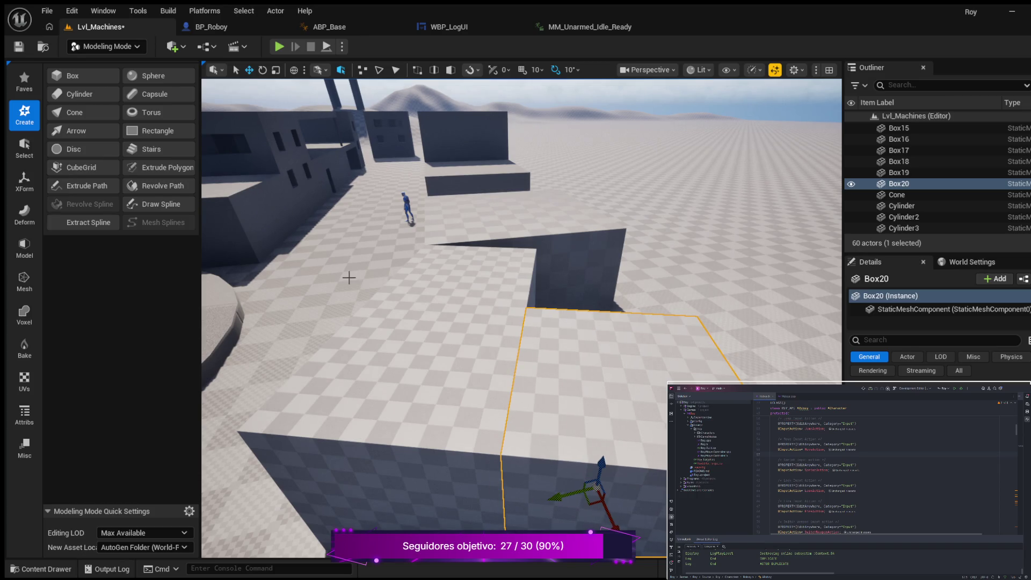
click(346, 324)
mouse_move(345, 324)
mouse_down()
mouse_move(377, 556)
mouse_move(347, 472)
mouse_move(263, 351)
mouse_up()
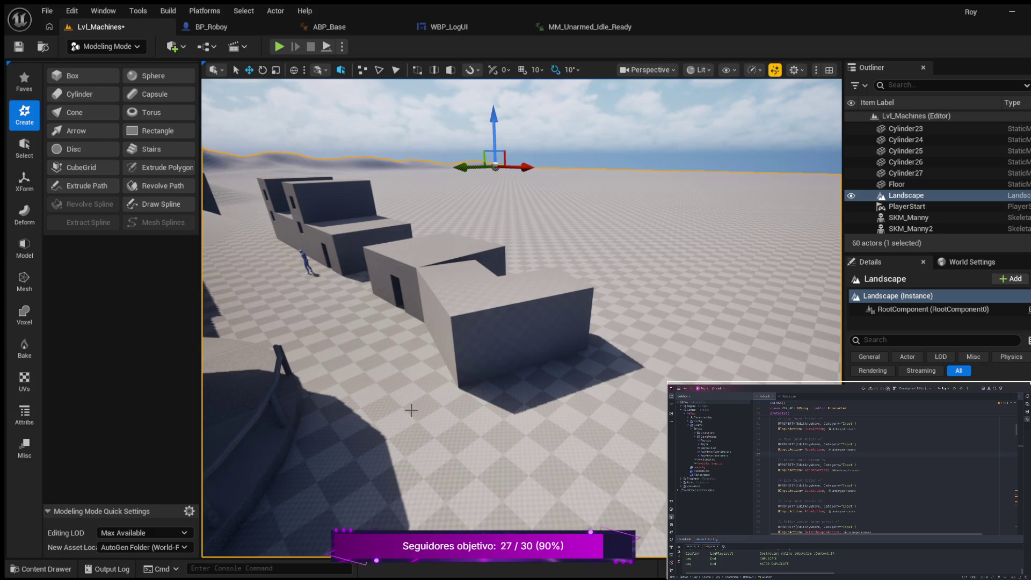
mouse_move(263, 352)
mouse_down()
mouse_move(204, 264)
mouse_move(204, 210)
mouse_move(194, 232)
mouse_up()
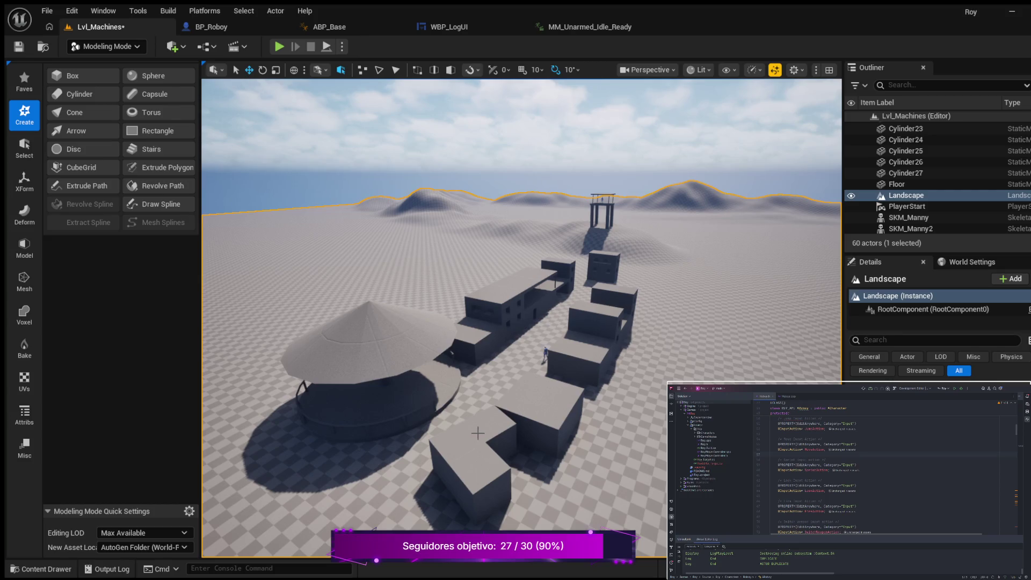
mouse_move(194, 232)
mouse_down()
mouse_move(187, 214)
mouse_move(199, 220)
mouse_move(208, 205)
mouse_up()
drag(587, 457, 587, 457)
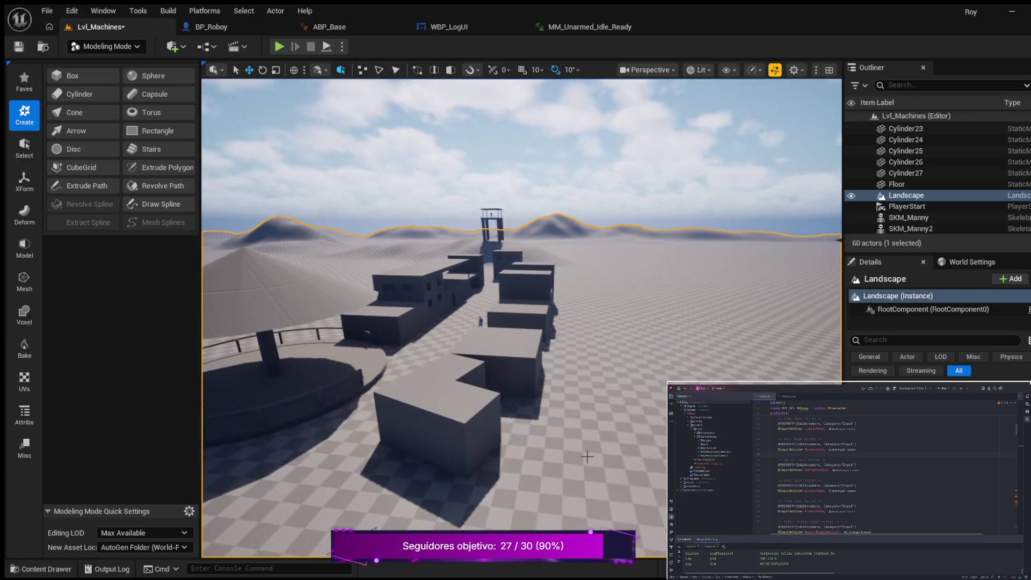
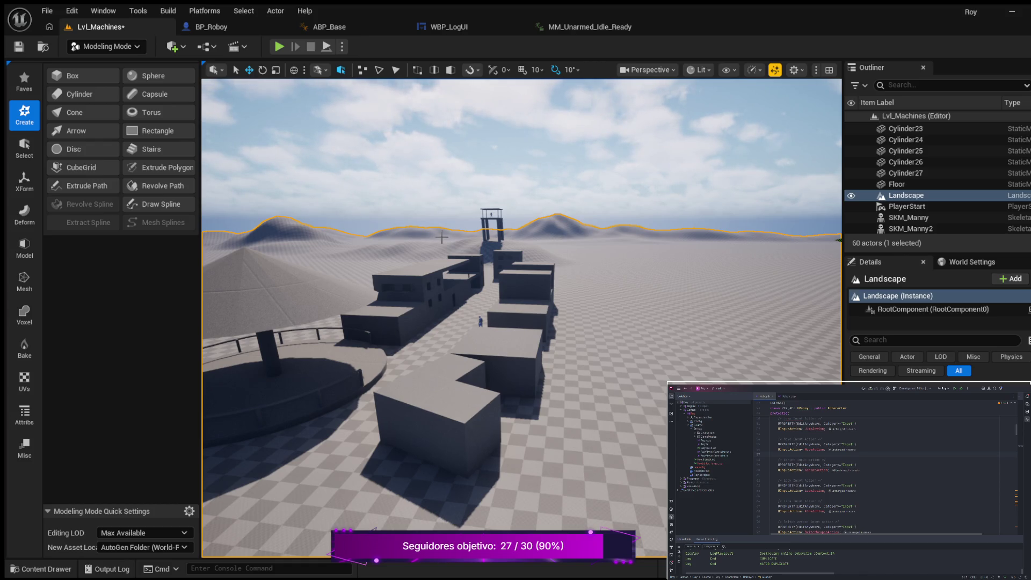
Save Lvl_Machines and fly the camera toward the circular umbrella platform
click(18, 50)
mouse_move(444, 301)
mouse_down()
mouse_move(521, 296)
mouse_move(441, 296)
mouse_move(494, 297)
mouse_move(432, 310)
mouse_up()
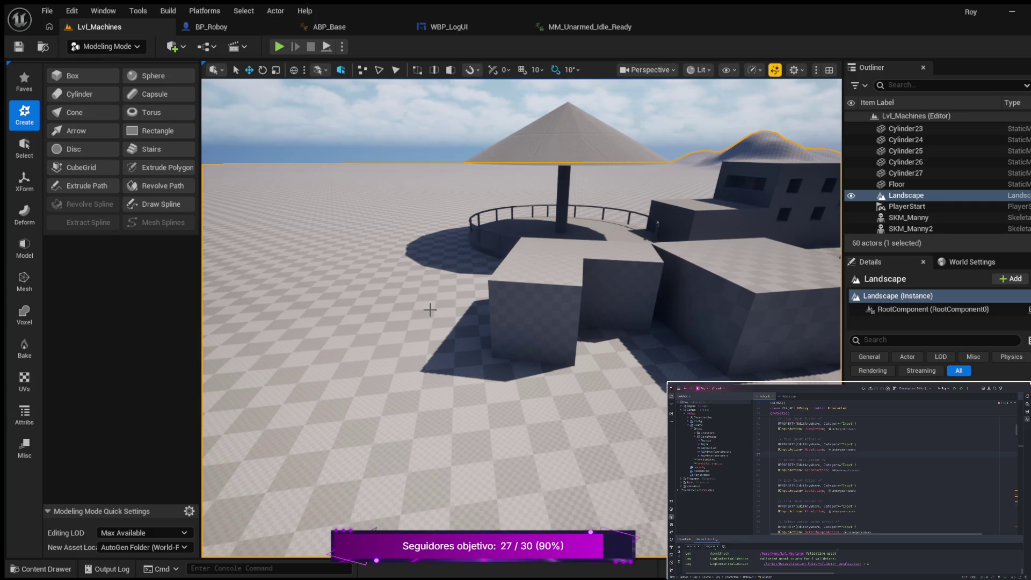
mouse_move(461, 258)
mouse_down()
mouse_move(460, 234)
mouse_move(504, 262)
mouse_up()
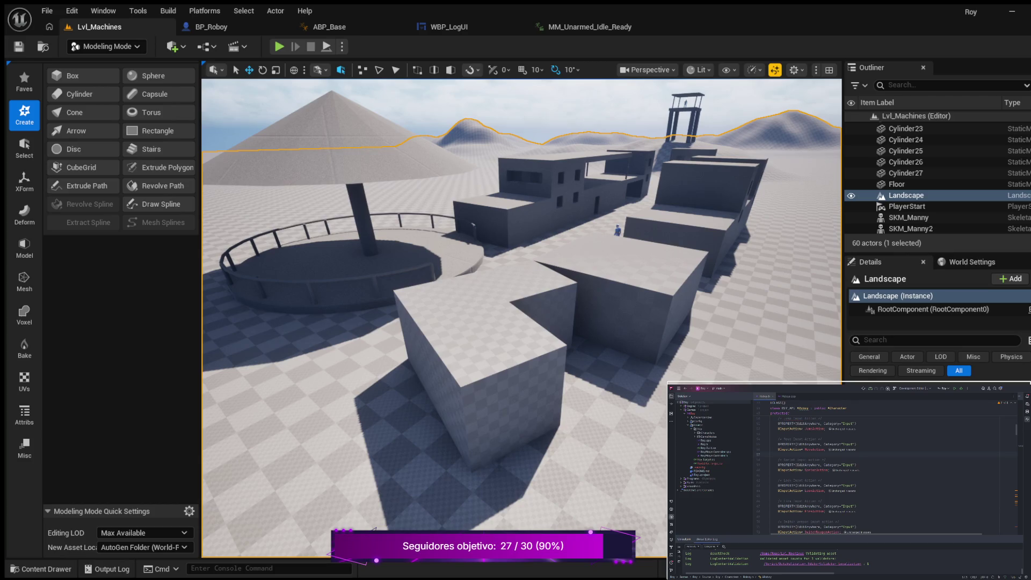
drag(505, 262, 494, 265)
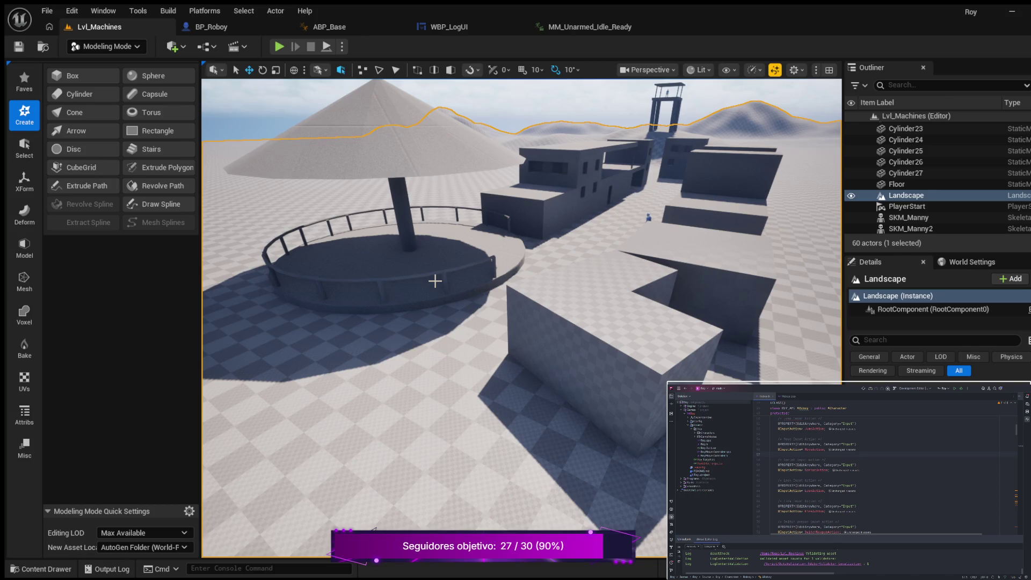
Fly over the surrounding box buildings and select Box2
drag(435, 286, 432, 220)
mouse_move(521, 300)
mouse_down()
mouse_move(512, 349)
mouse_move(514, 320)
mouse_move(515, 341)
mouse_up()
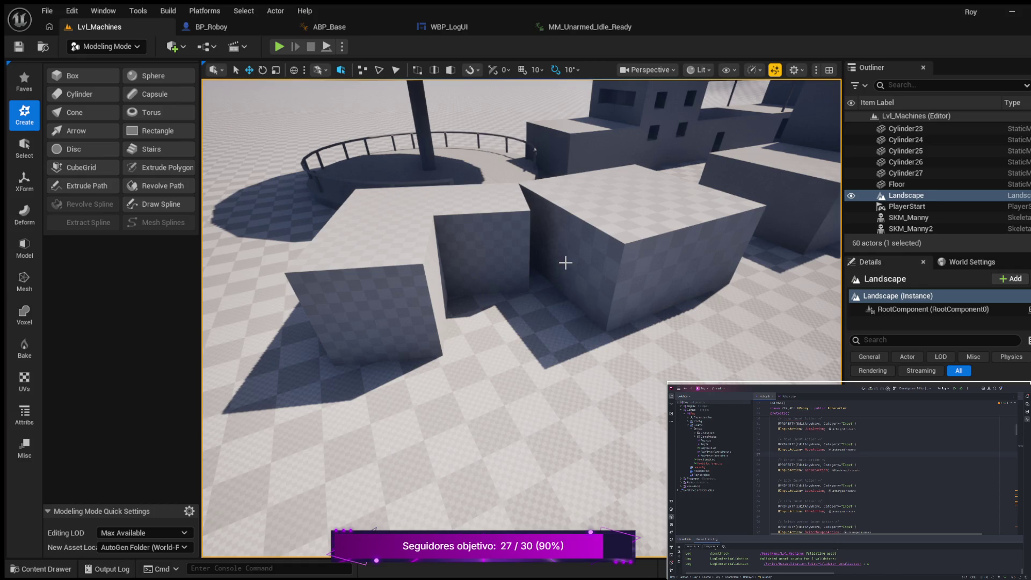
mouse_move(531, 285)
mouse_down()
mouse_move(567, 250)
mouse_move(537, 279)
mouse_move(571, 262)
mouse_up()
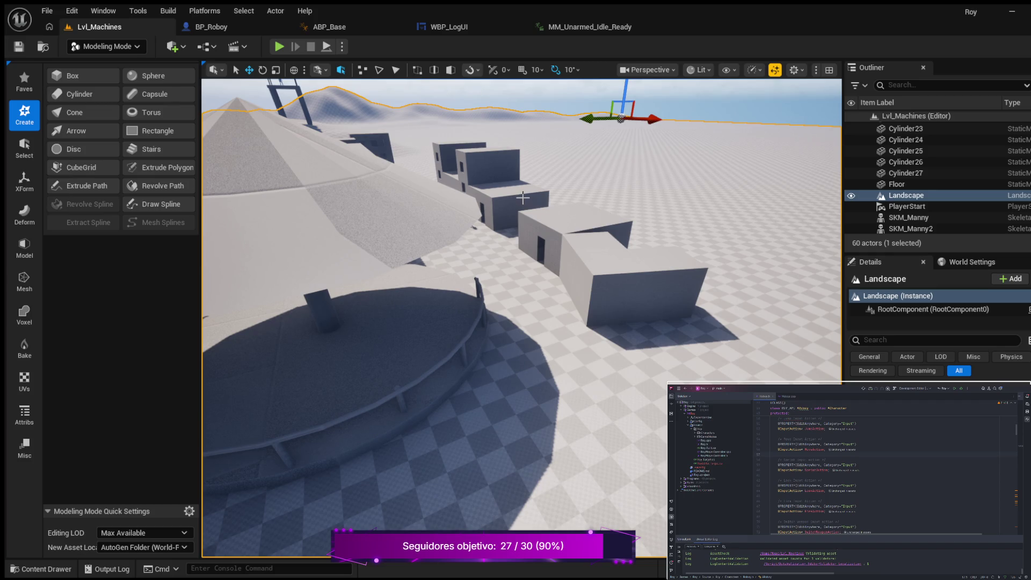
click(505, 166)
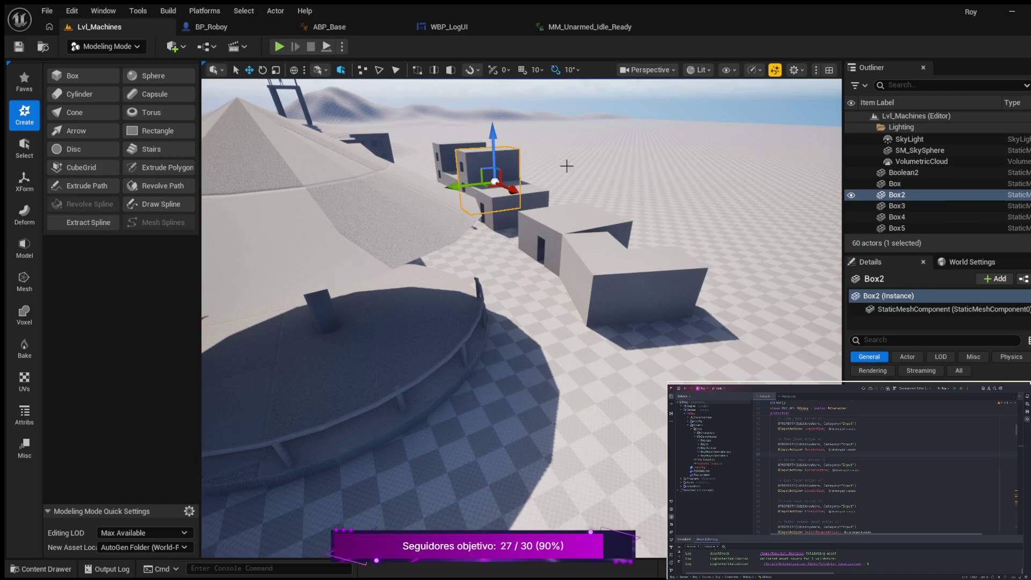
Select Box3 beside the railing and duplicate it with Ctrl+D, creating Box21
mouse_move(572, 173)
mouse_down()
mouse_move(484, 177)
mouse_move(462, 155)
mouse_move(450, 175)
mouse_move(463, 176)
mouse_up()
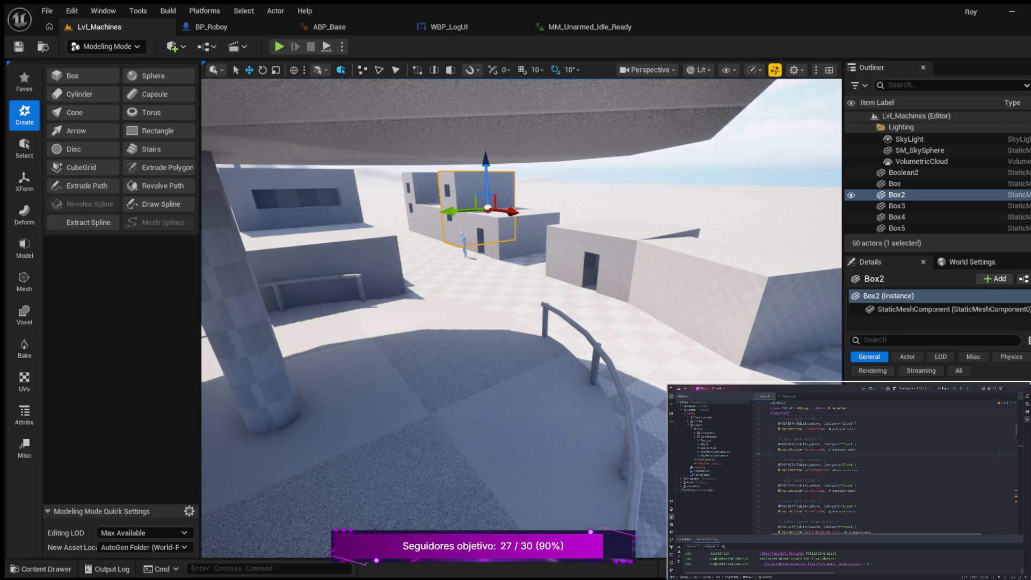
drag(559, 249, 565, 254)
click(555, 247)
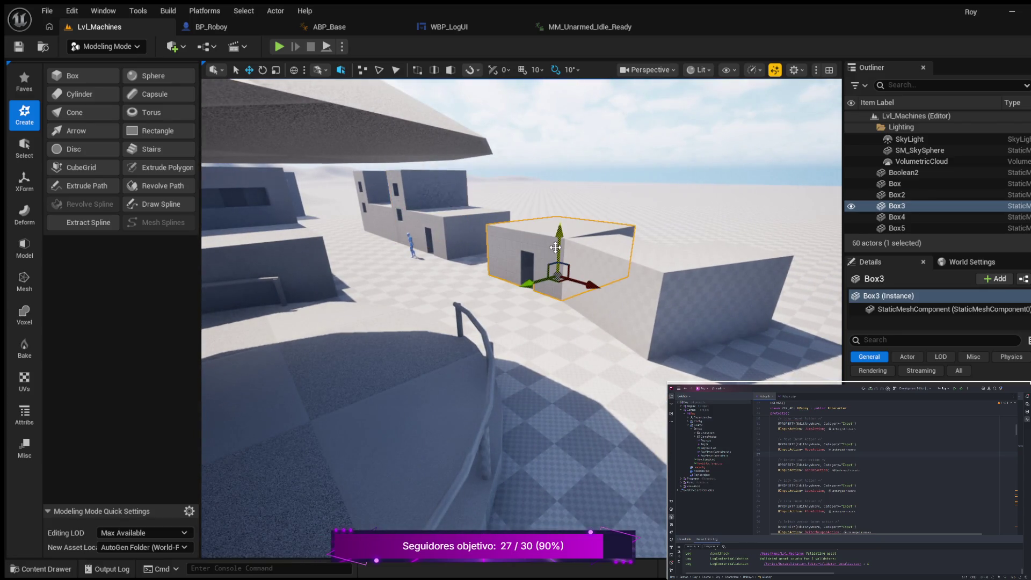
key(ctrl+d)
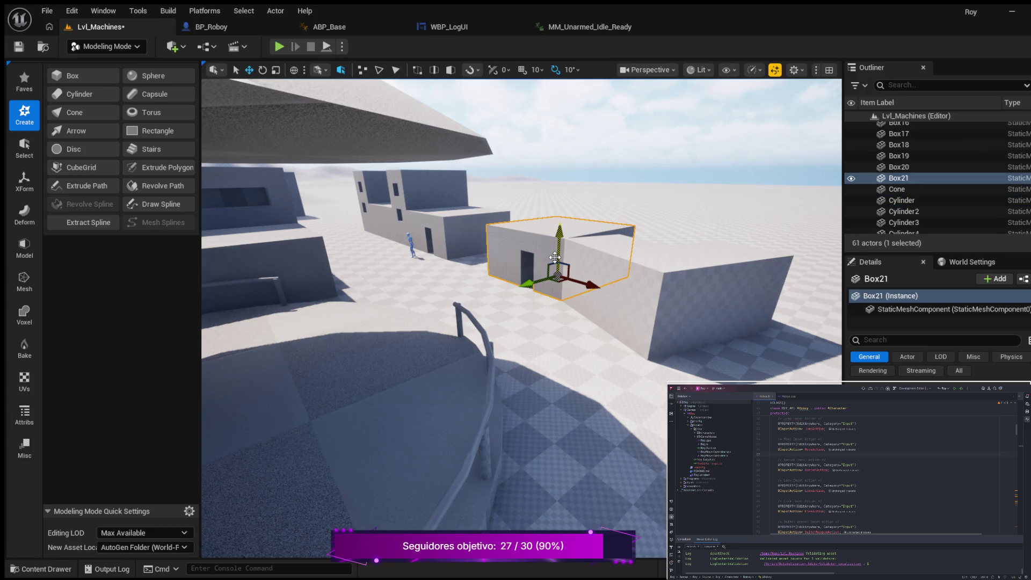
Drag Box21 into the wall's corner, rotate it about -80 degrees, and frame it
mouse_move(556, 254)
mouse_down()
mouse_move(732, 299)
mouse_move(785, 340)
mouse_up()
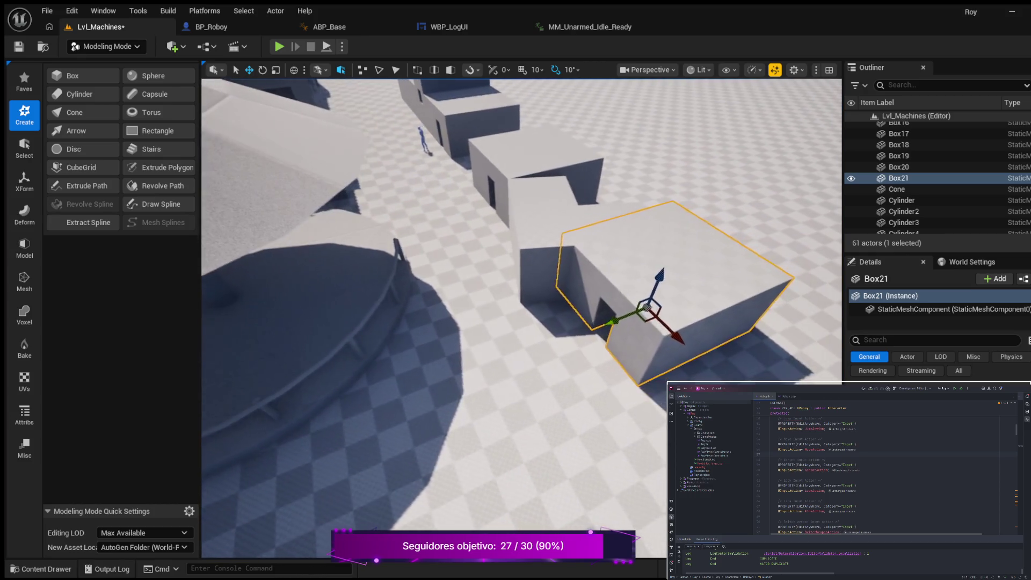
drag(672, 341, 700, 377)
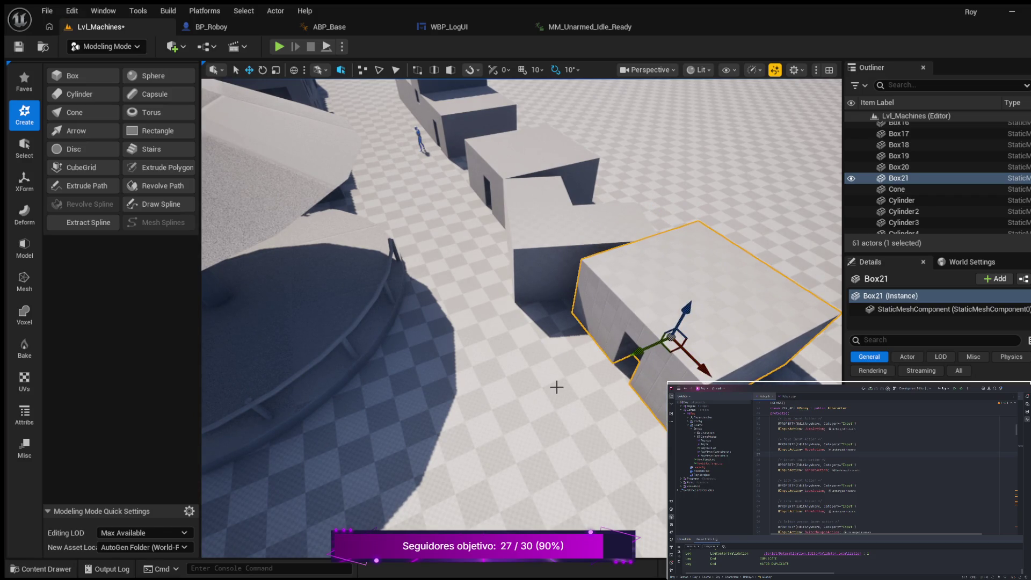
key(e)
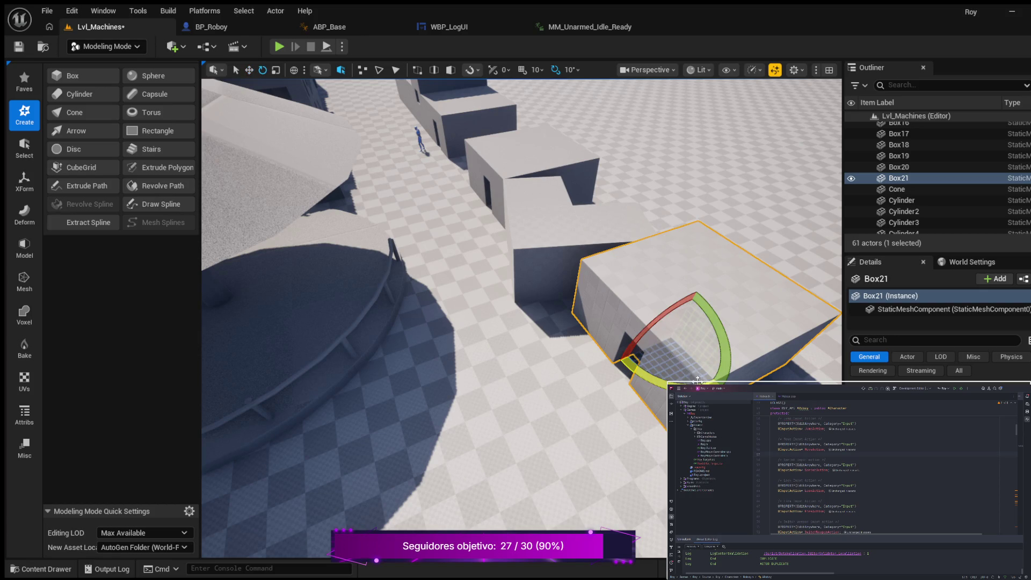
mouse_move(634, 371)
mouse_down()
mouse_move(728, 324)
mouse_move(734, 333)
mouse_move(727, 324)
mouse_up()
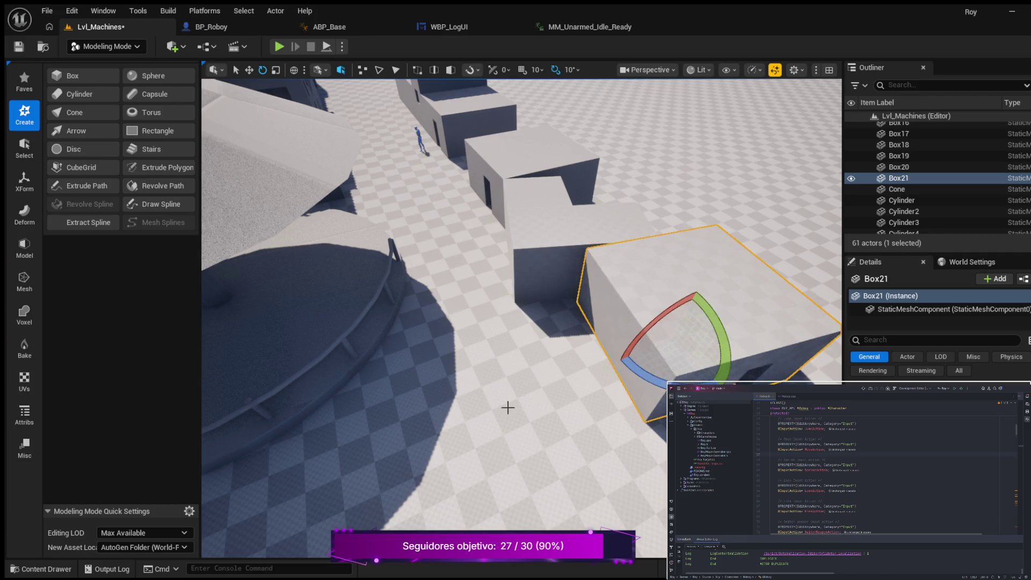
key(f)
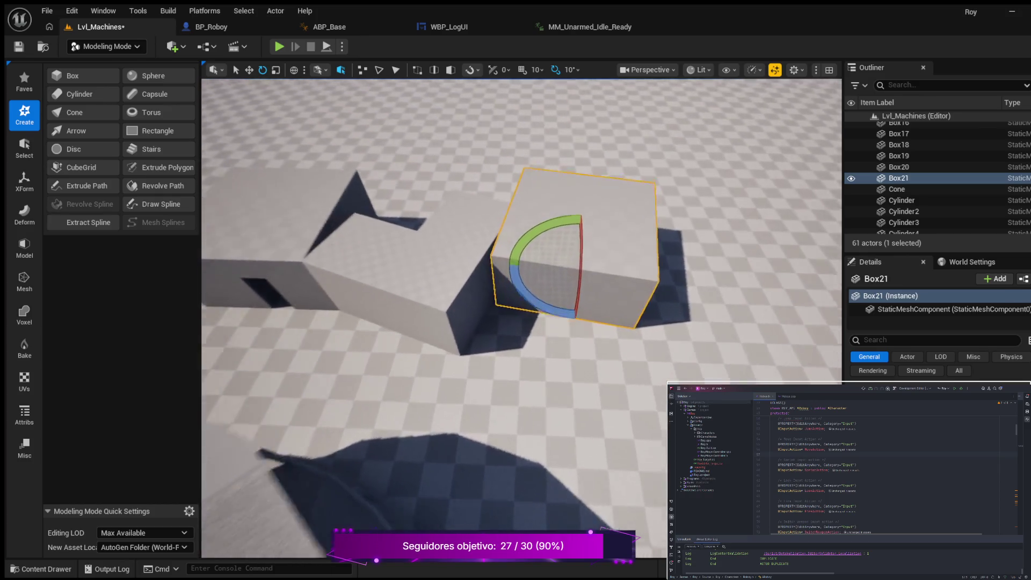
mouse_move(550, 338)
mouse_down()
mouse_move(594, 364)
mouse_move(595, 398)
mouse_up()
key(w)
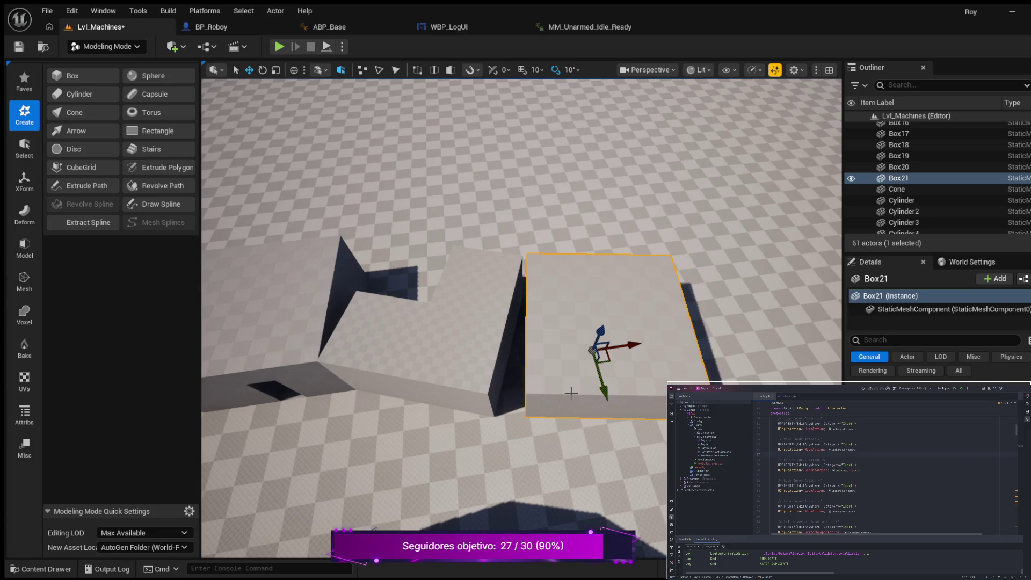
Rotate Box21 slightly, then nudge it in small steps along Y against the neighbouring block
key(e)
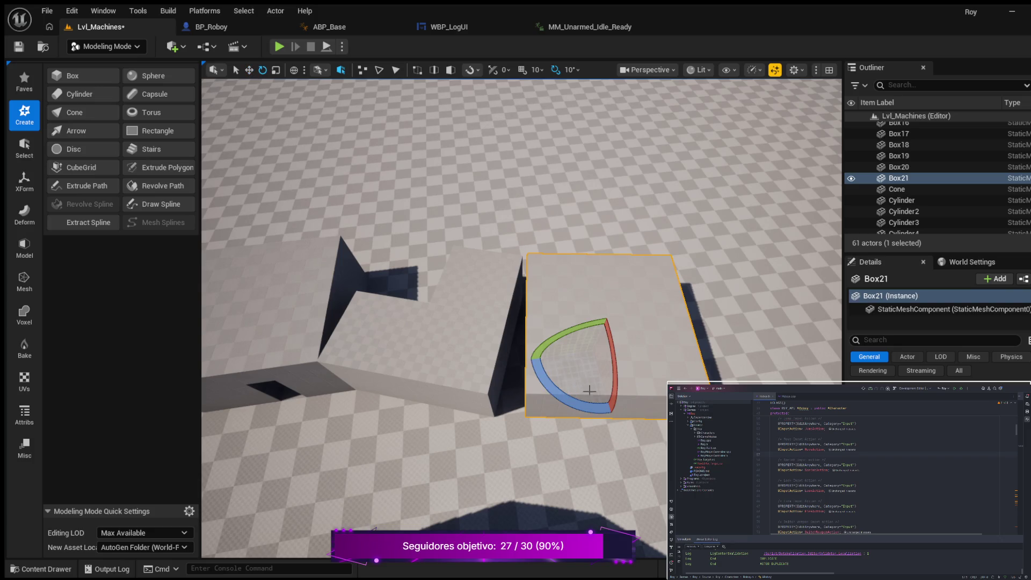
drag(595, 410, 596, 409)
key(w)
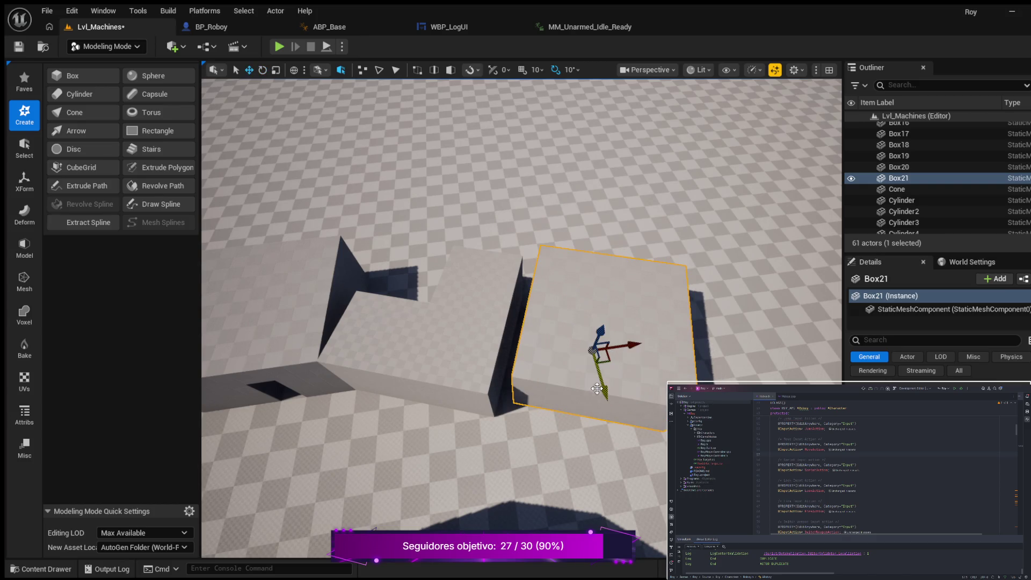
drag(604, 388, 606, 405)
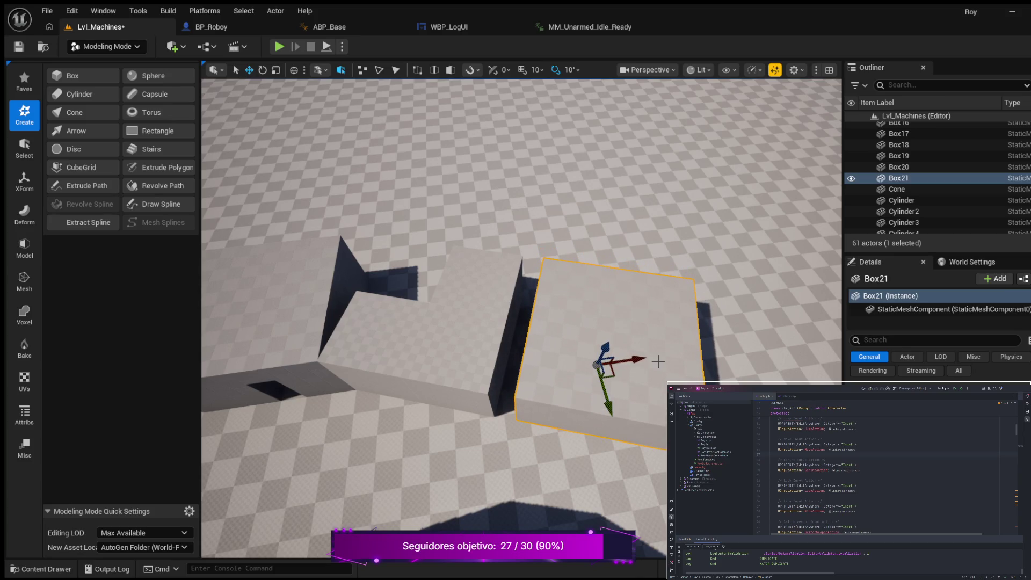
drag(640, 360, 626, 362)
drag(597, 411, 597, 406)
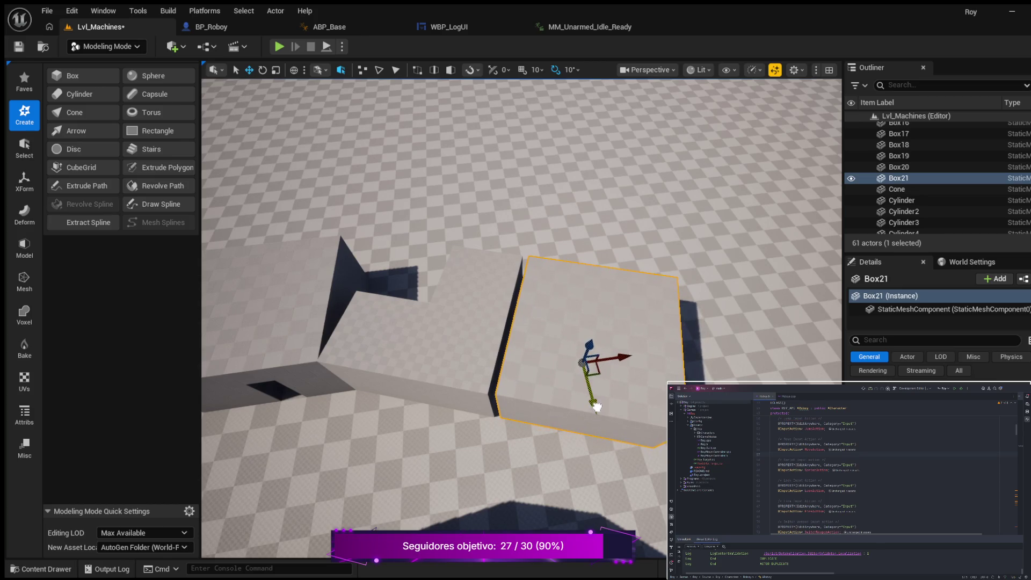
drag(630, 358, 627, 359)
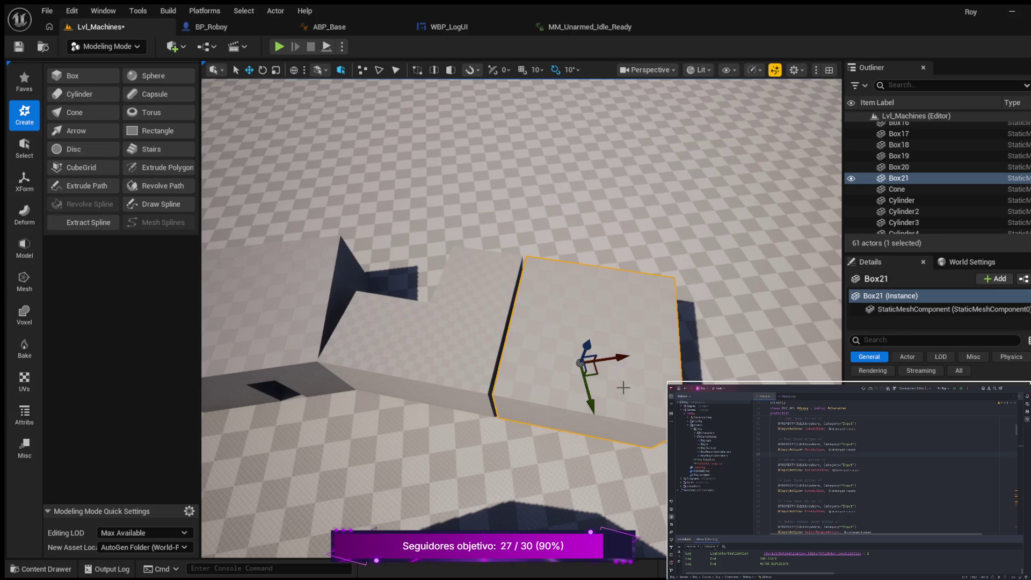
drag(620, 356, 618, 356)
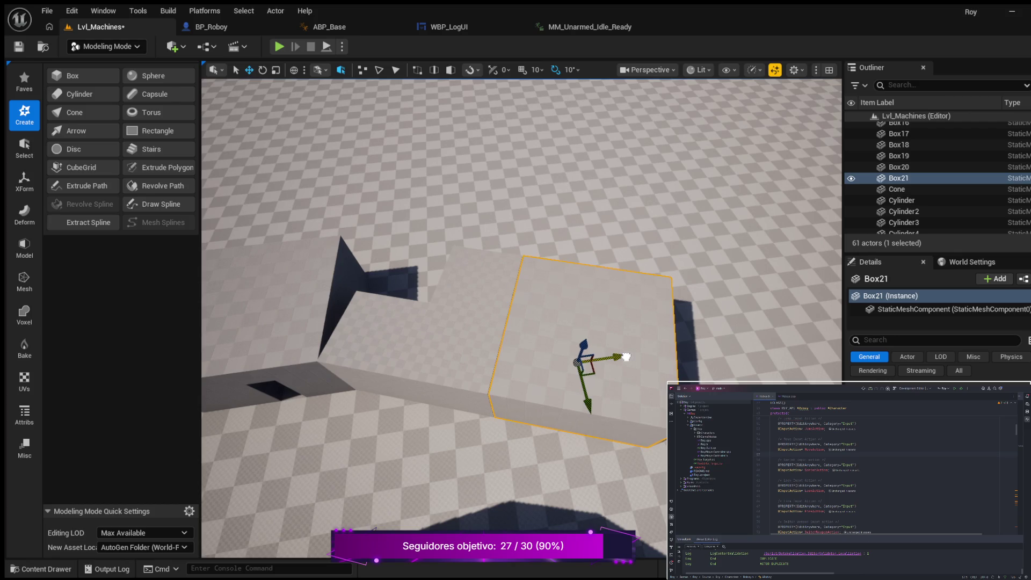
drag(591, 407, 590, 404)
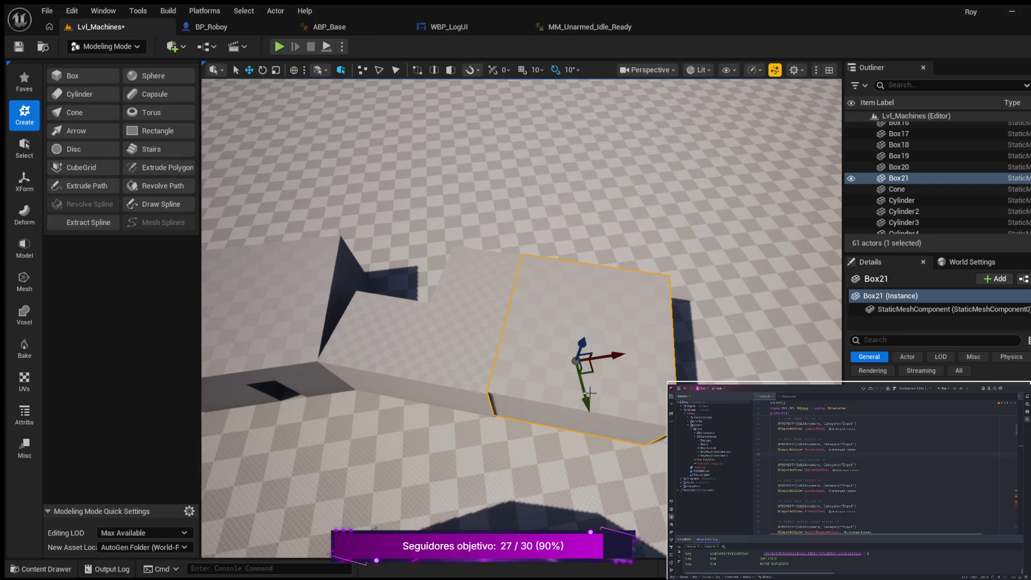
drag(587, 396, 588, 402)
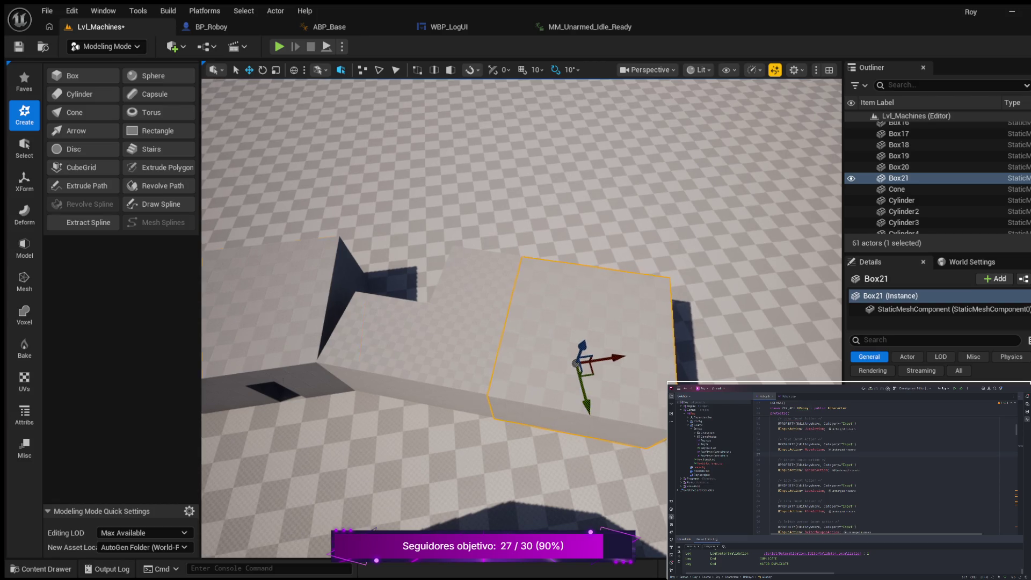
Alternate selecting Box3 and Box21 to compare their positions
click(357, 353)
click(569, 365)
click(300, 331)
Select Box21 and shift it along Y to close the seam with the ledge
scroll(299, 331, up, 6)
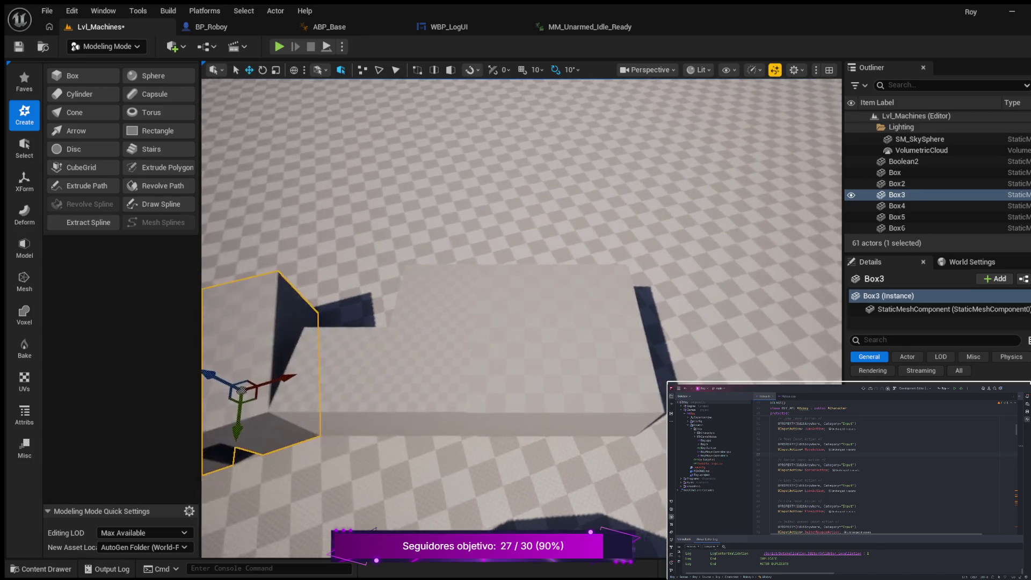
mouse_move(300, 331)
mouse_down()
mouse_move(302, 345)
mouse_move(343, 343)
mouse_move(482, 389)
mouse_up()
scroll(559, 314, up, 2)
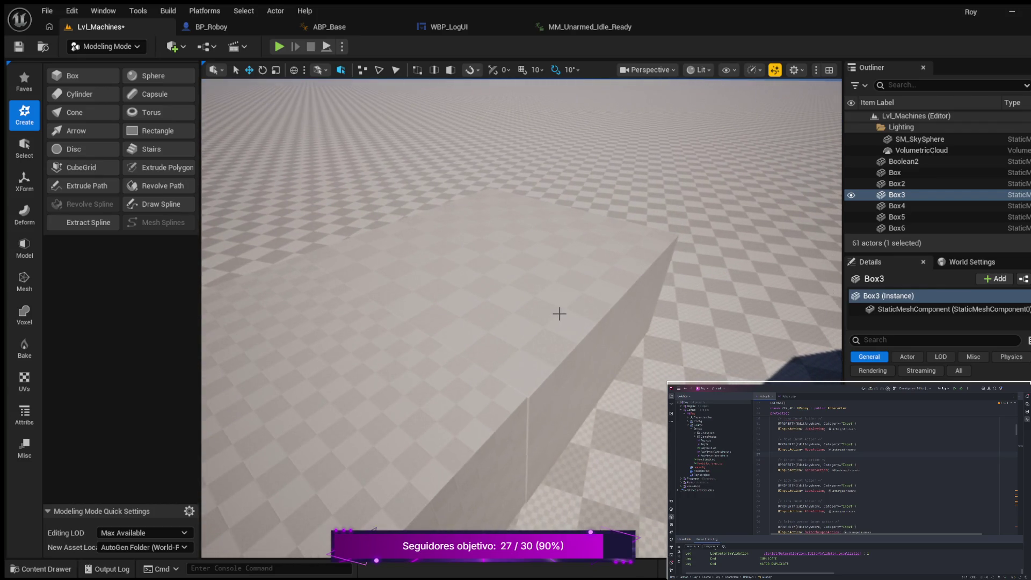
click(578, 305)
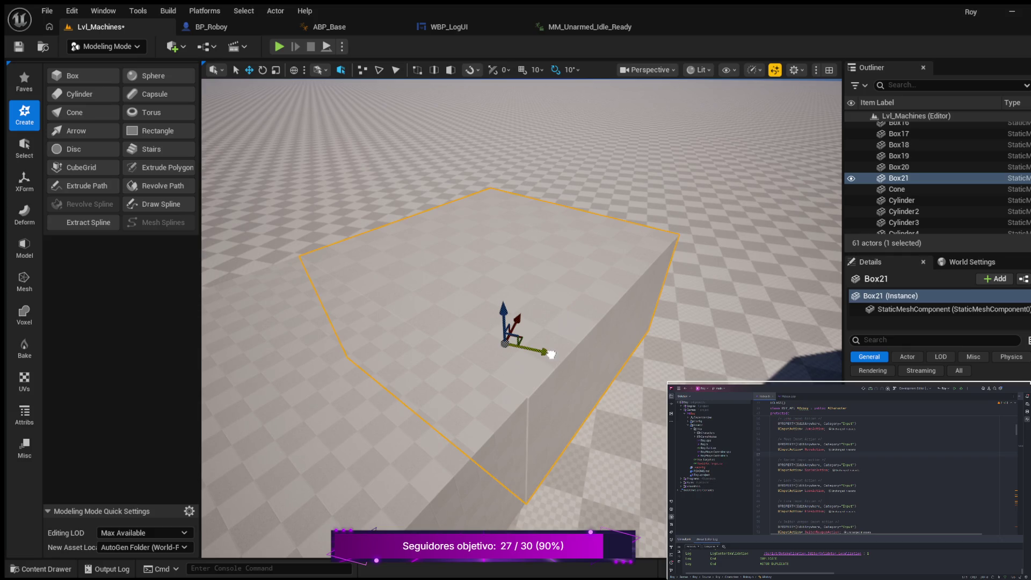
mouse_move(550, 353)
mouse_down()
mouse_move(203, 207)
mouse_move(204, 195)
mouse_up()
Reselect Box21, zoom in on the corner, and check Box3 from above
scroll(677, 330, down, 5)
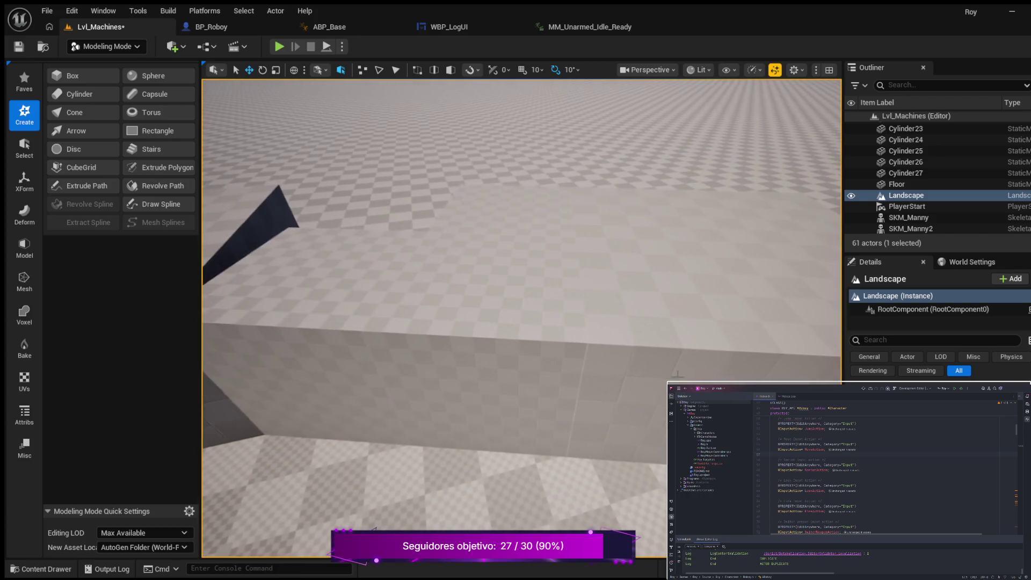
click(677, 329)
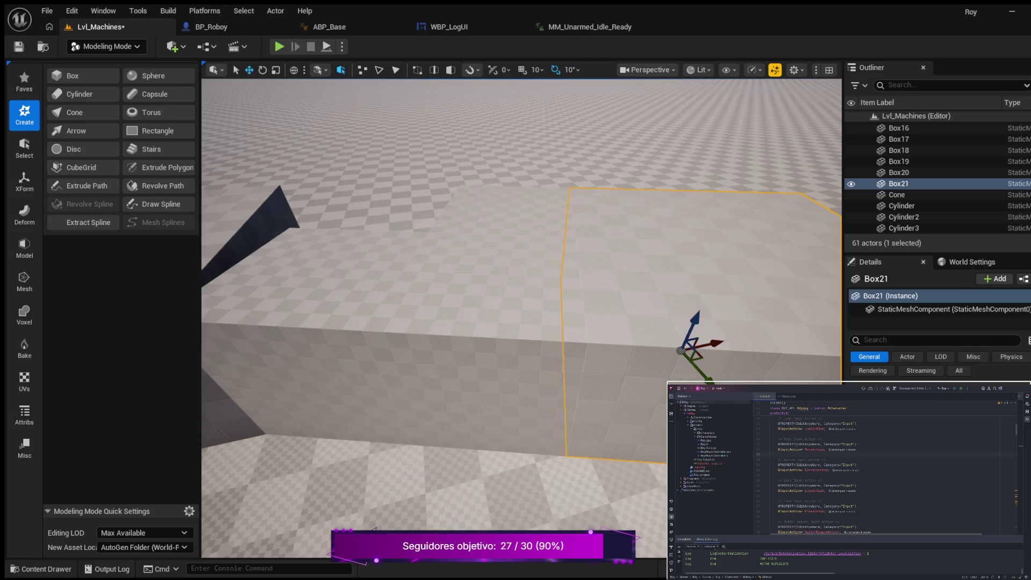
scroll(435, 392, up, 5)
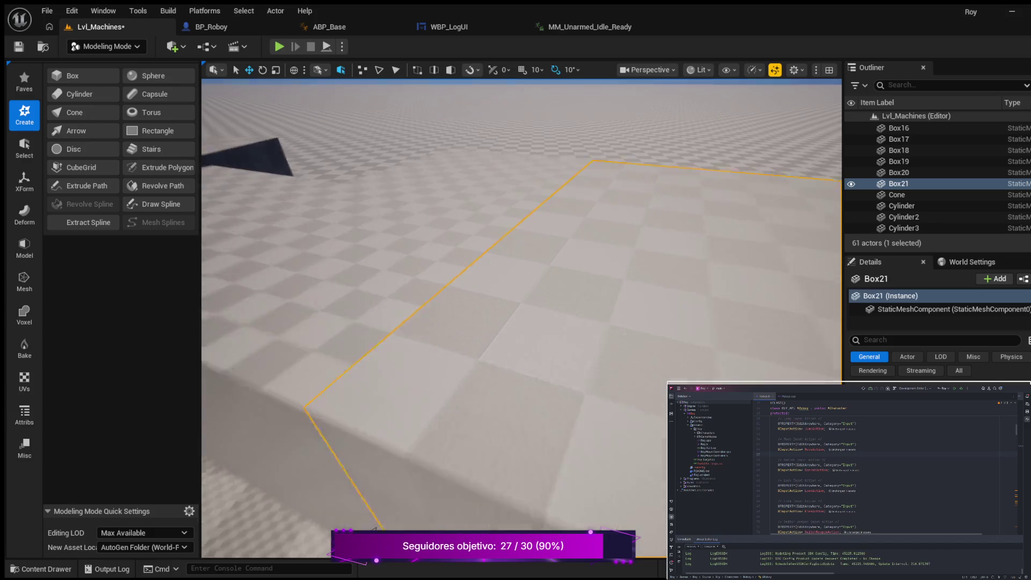
scroll(470, 414, up, 3)
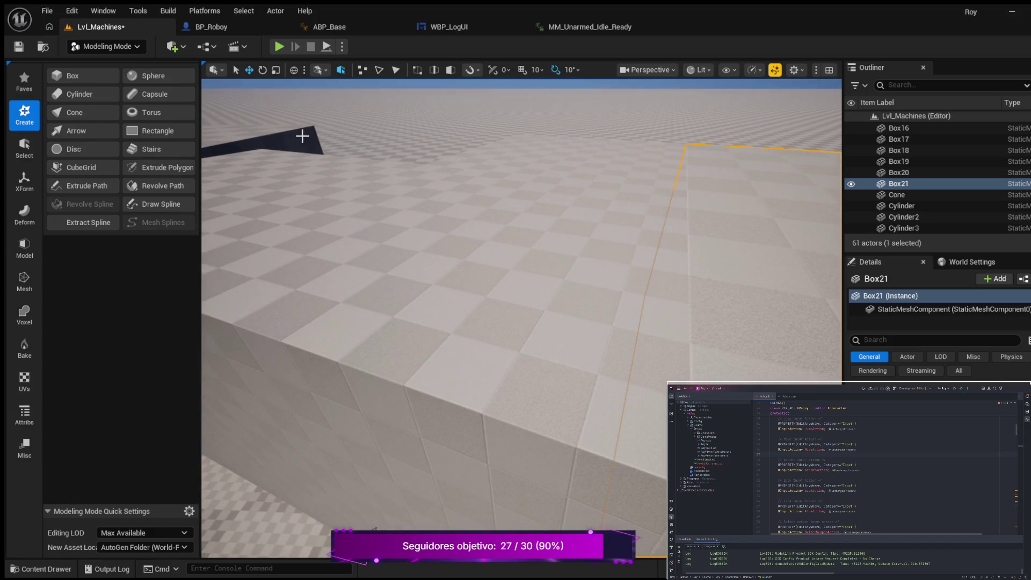
click(303, 135)
scroll(375, 323, down, 5)
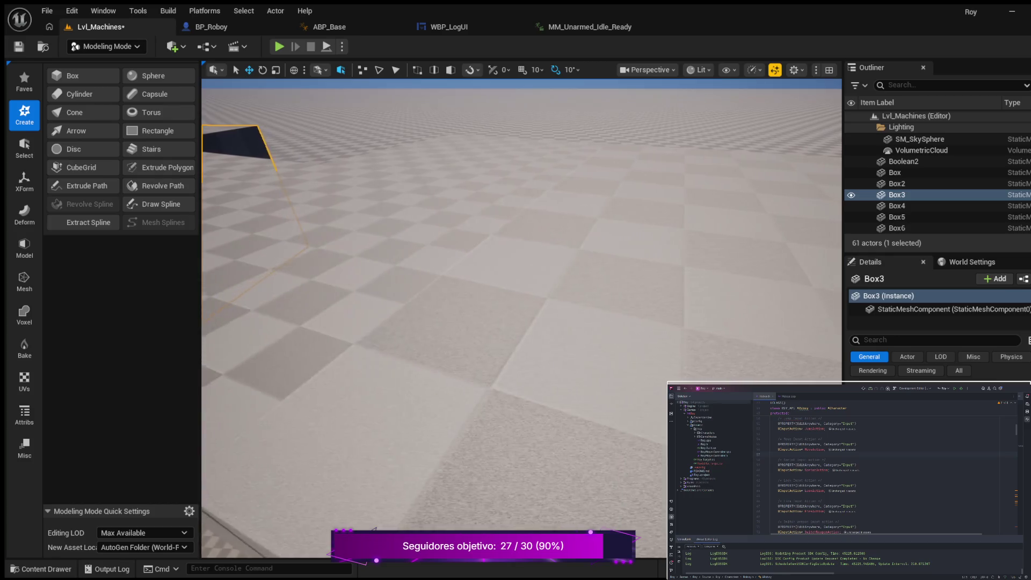
mouse_move(521, 322)
mouse_down()
mouse_move(537, 322)
mouse_move(470, 357)
mouse_move(440, 399)
mouse_up()
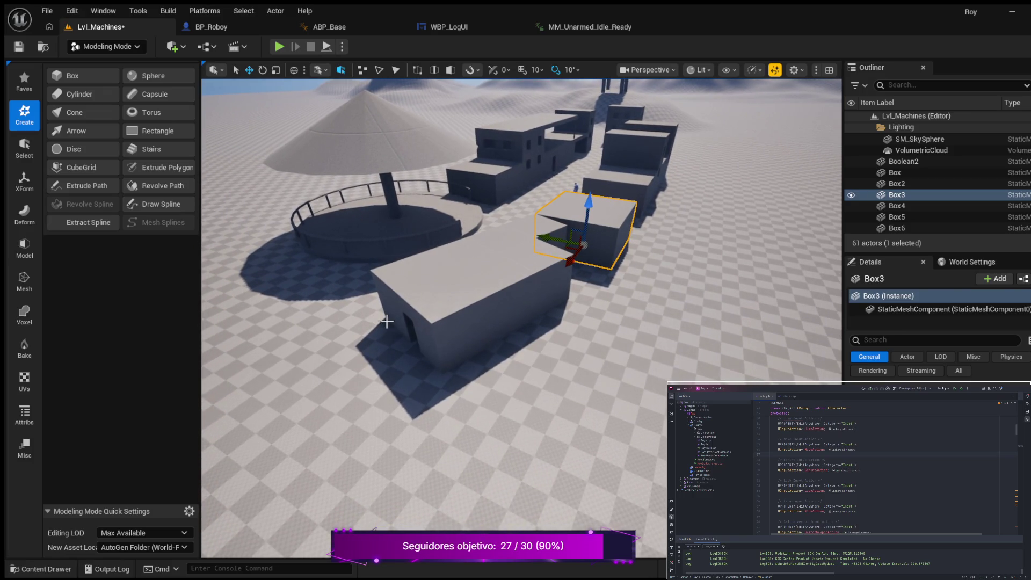
drag(440, 398, 354, 519)
Select the end building Box21 and rotate it about 10 degrees around its vertical axis
mouse_move(600, 355)
mouse_down()
mouse_move(586, 365)
mouse_move(582, 407)
mouse_up()
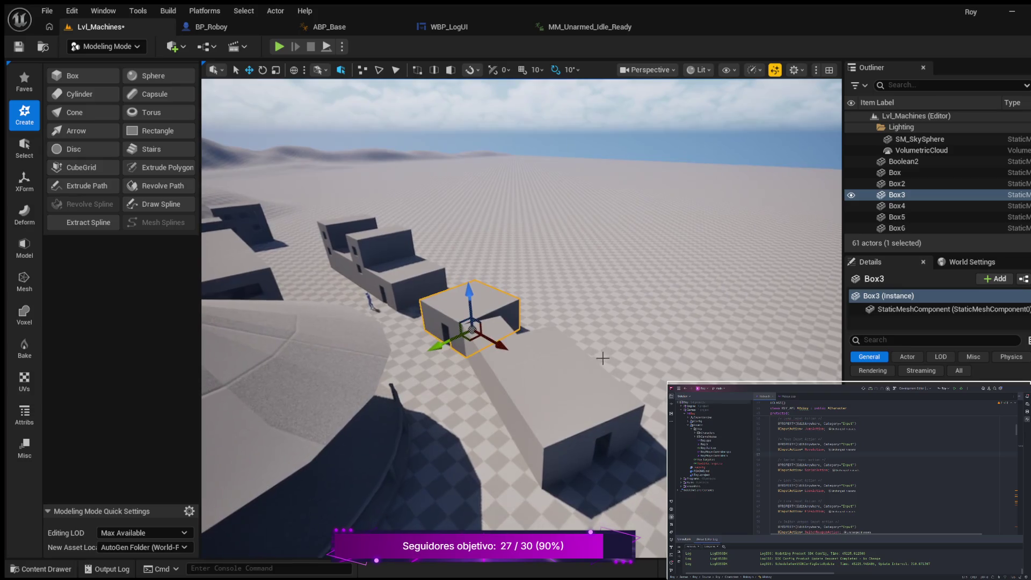
click(596, 414)
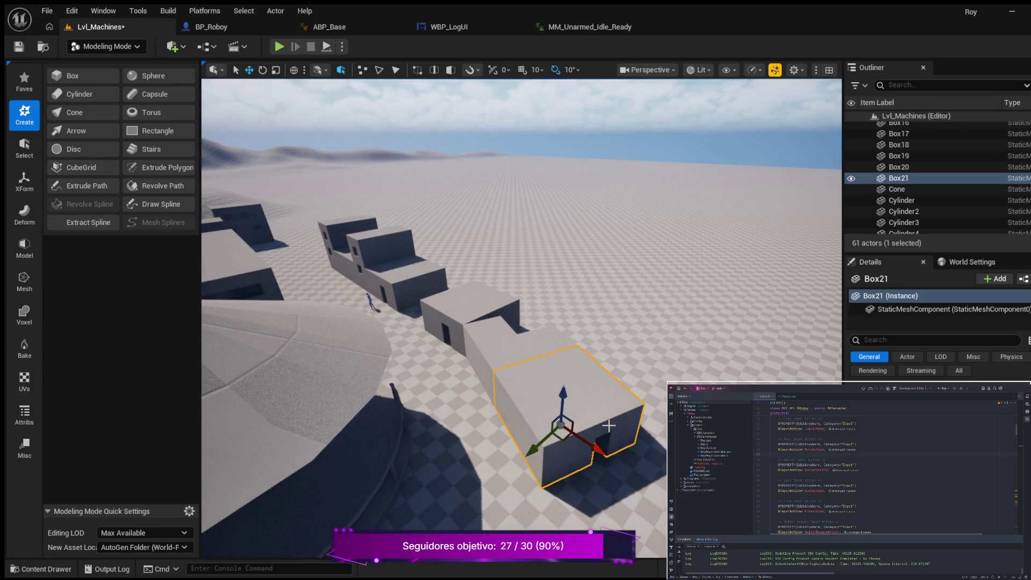
key(e)
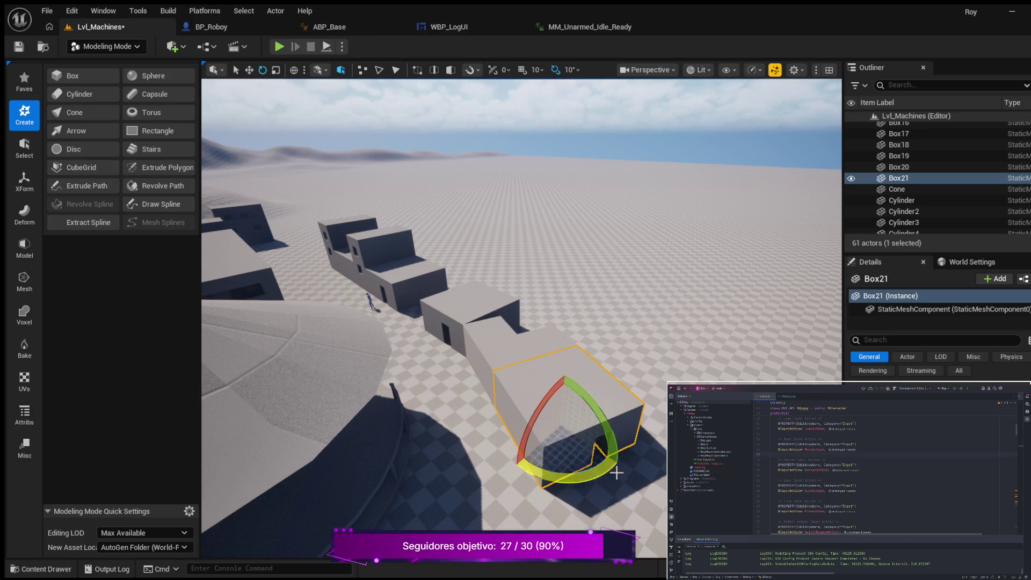
mouse_move(600, 479)
mouse_down()
mouse_move(609, 477)
mouse_move(597, 477)
mouse_up()
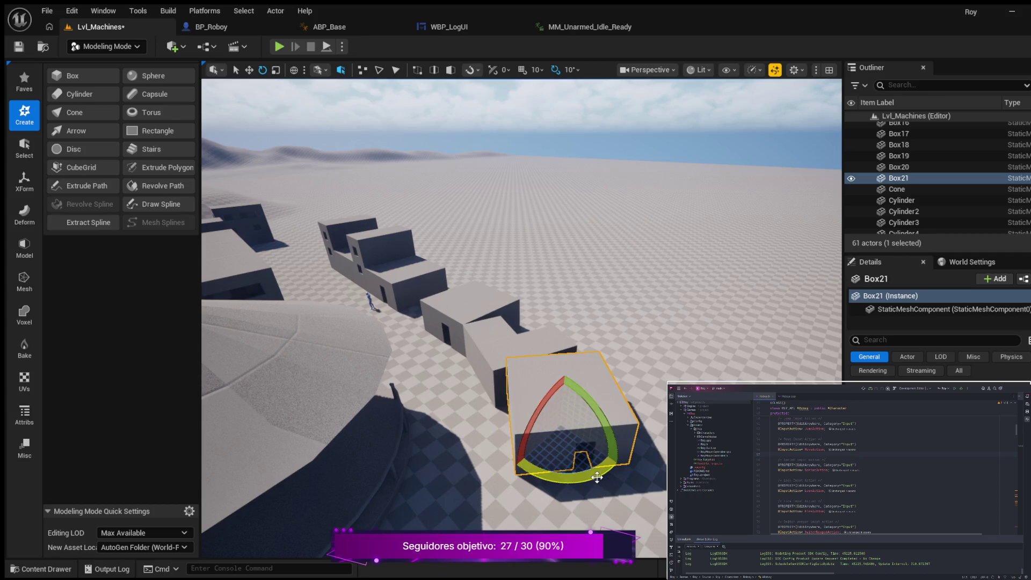
Nudge Box21 one snap step along Y and X, then zoom in on its edge
key(w)
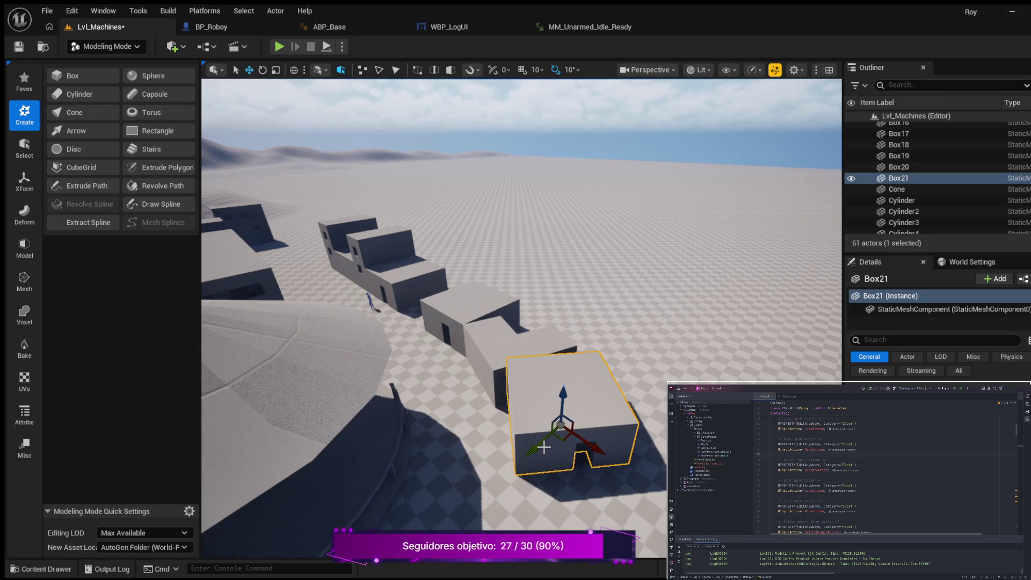
drag(536, 460, 523, 476)
drag(476, 451, 508, 408)
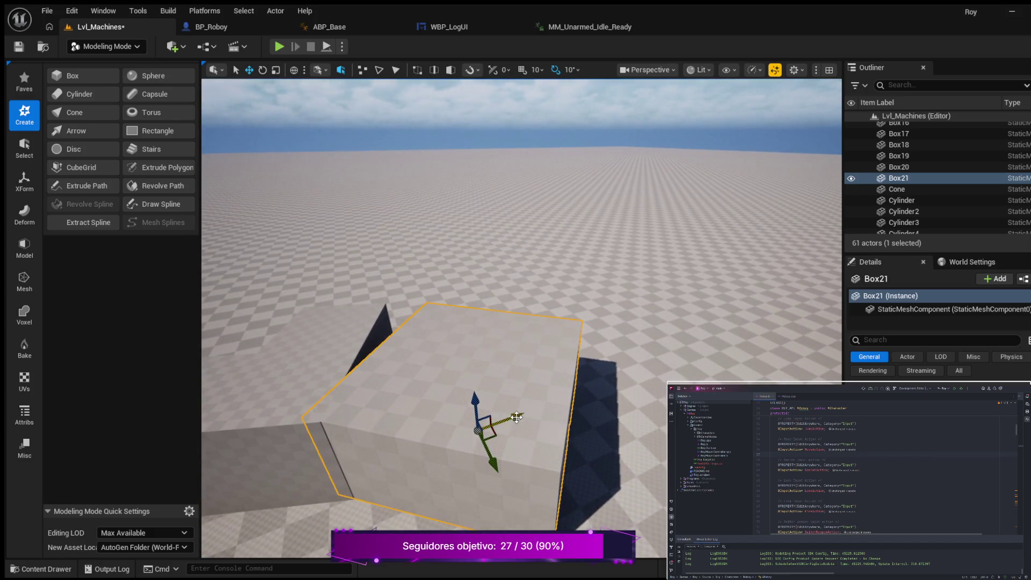
drag(522, 415, 531, 414)
drag(496, 452, 502, 460)
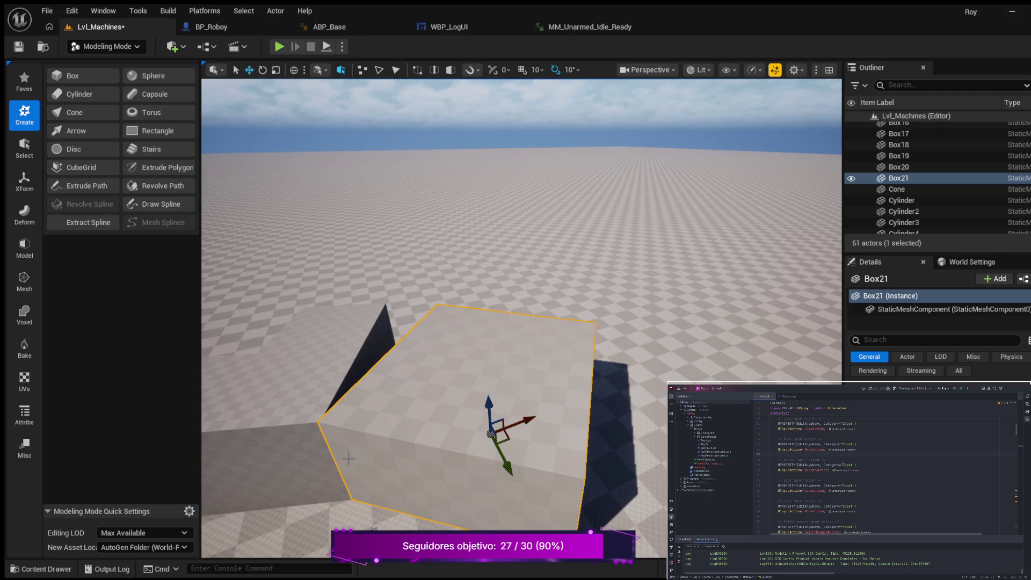
drag(351, 459, 330, 463)
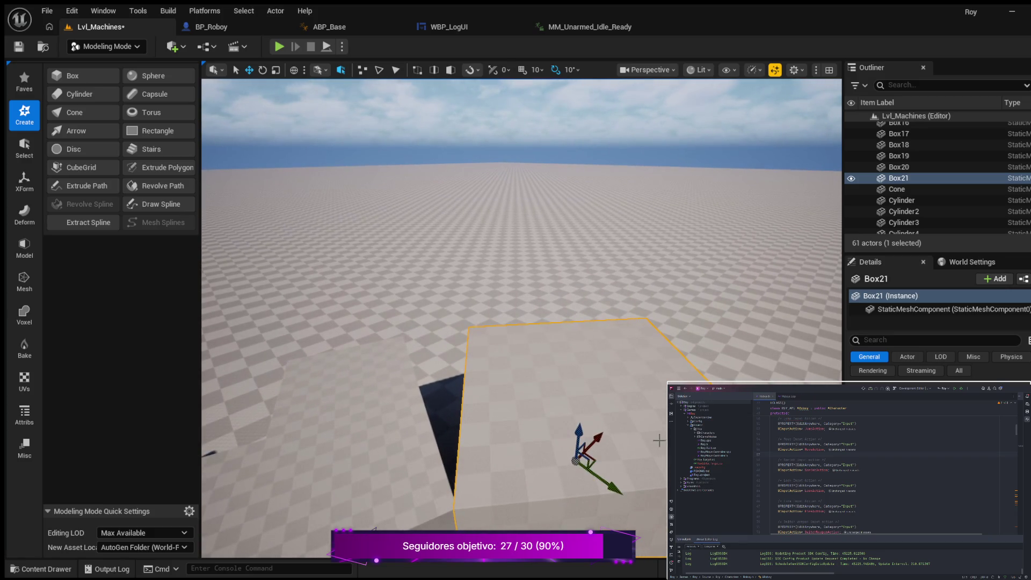
click(277, 331)
drag(276, 332, 276, 271)
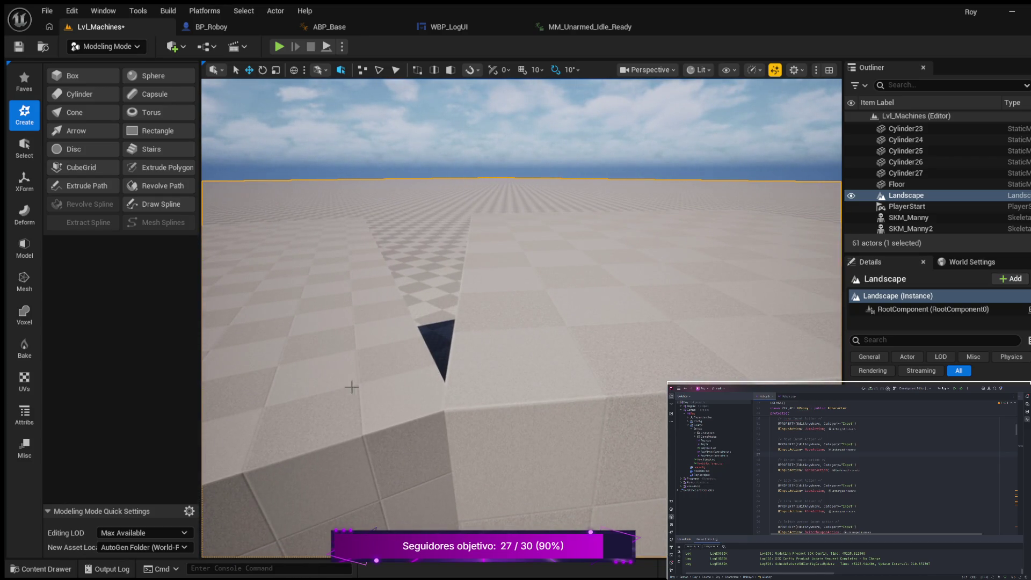
scroll(569, 384, down, 1)
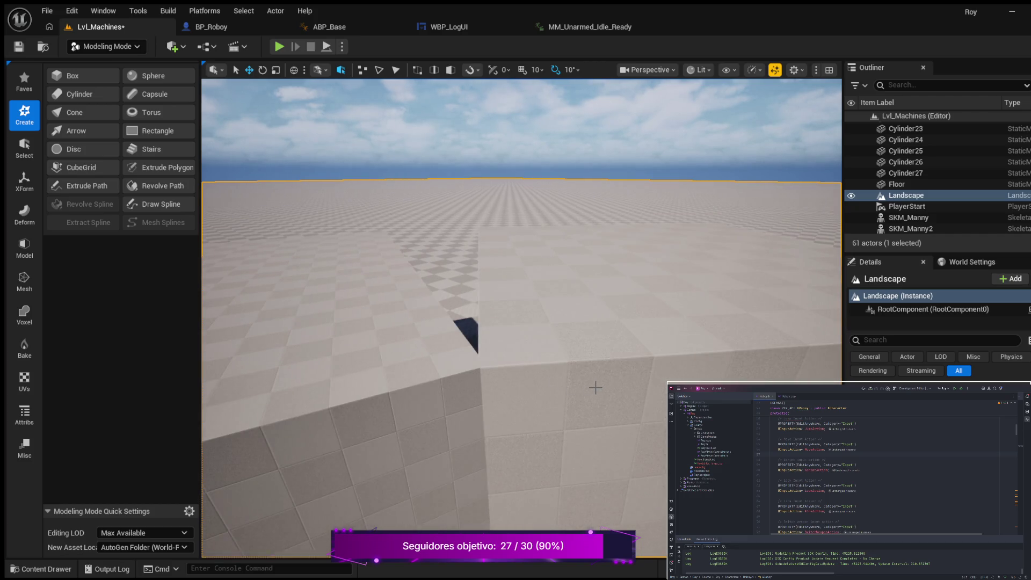
scroll(601, 385, down, 1)
scroll(612, 416, down, 3)
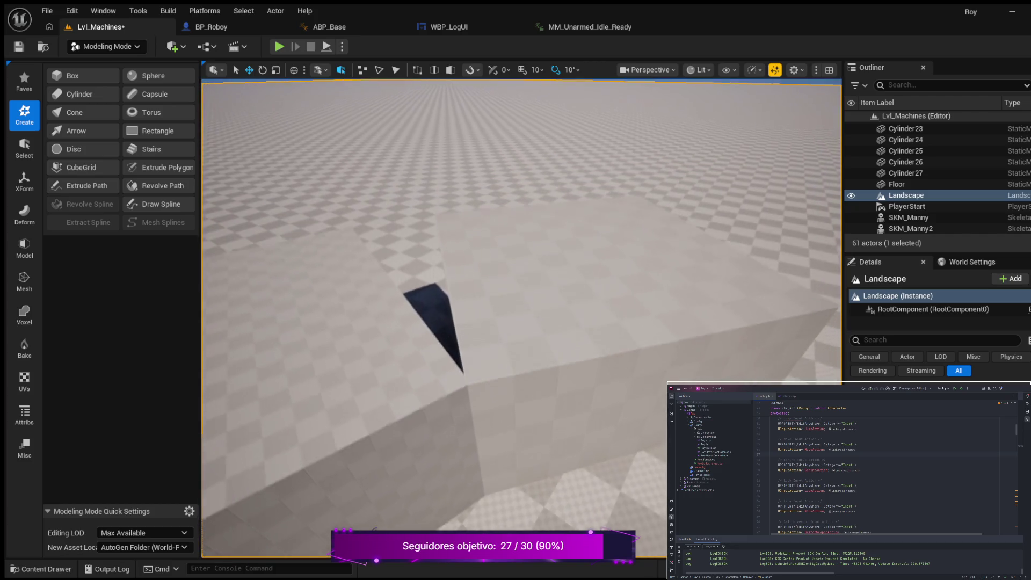
Reselect Box21, shift it slightly along its red and green axes, then deselect it
click(620, 367)
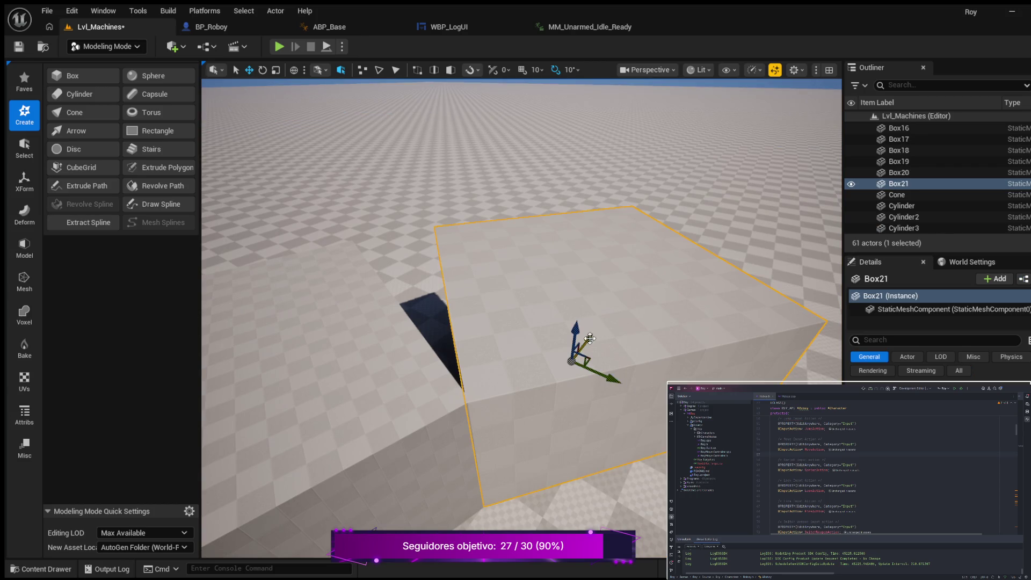
drag(591, 339, 594, 341)
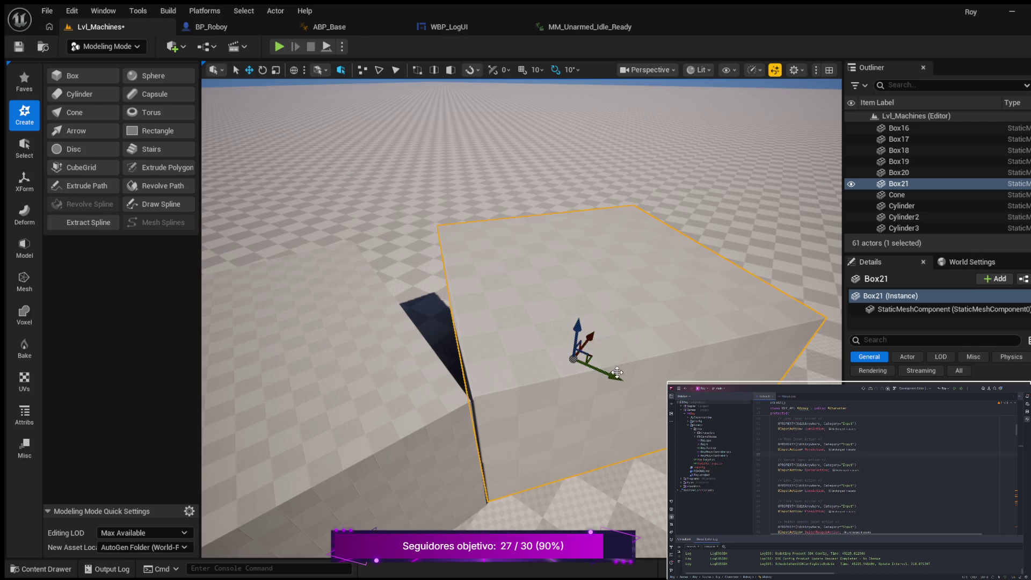
drag(615, 377, 618, 379)
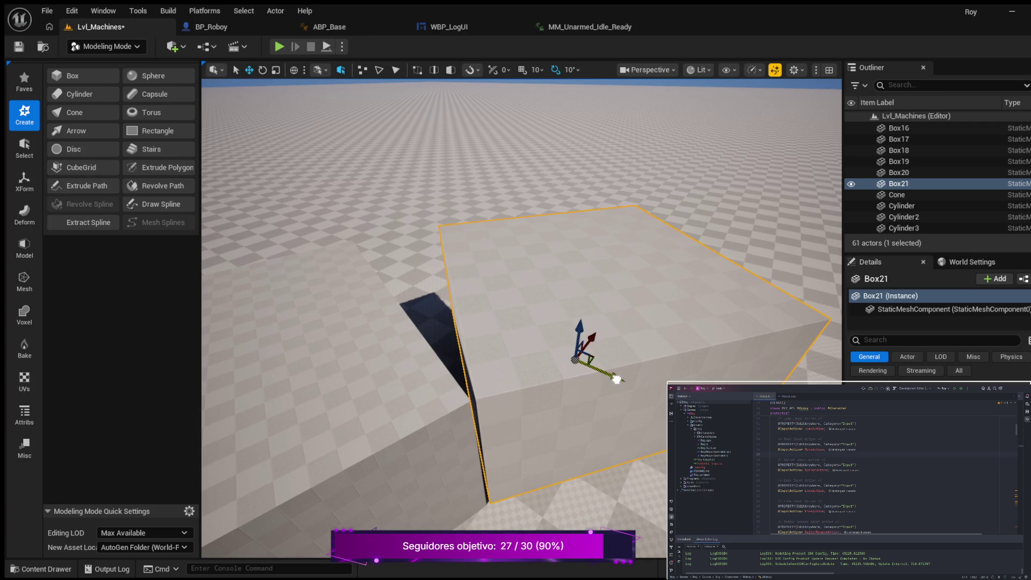
drag(594, 336, 594, 340)
drag(621, 378, 565, 428)
scroll(619, 379, up, 3)
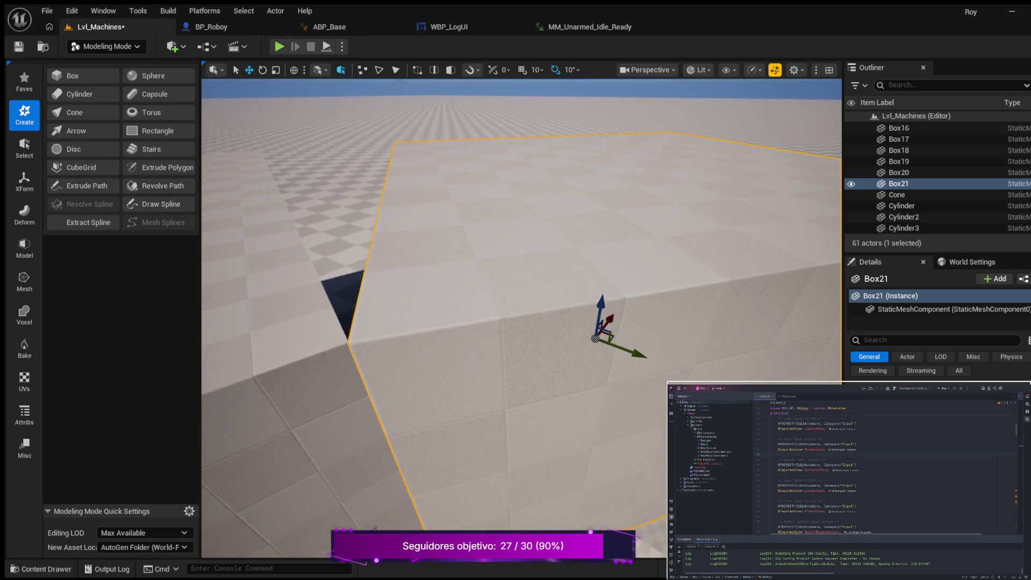
click(339, 185)
mouse_move(340, 178)
mouse_down()
mouse_move(315, 196)
mouse_move(336, 191)
mouse_move(288, 281)
mouse_up()
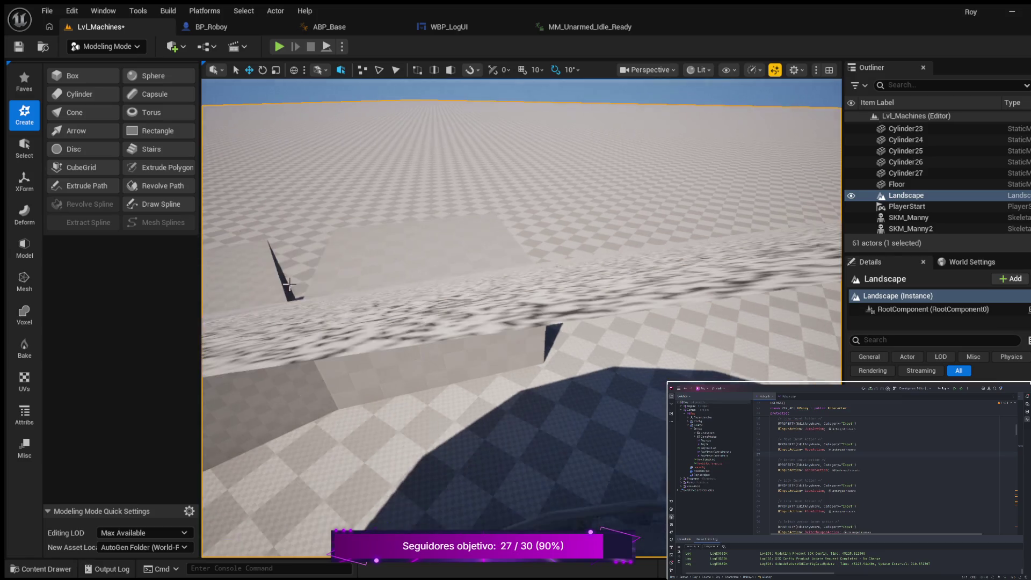
mouse_move(330, 344)
mouse_down()
mouse_move(328, 317)
mouse_move(352, 305)
mouse_move(328, 344)
mouse_up()
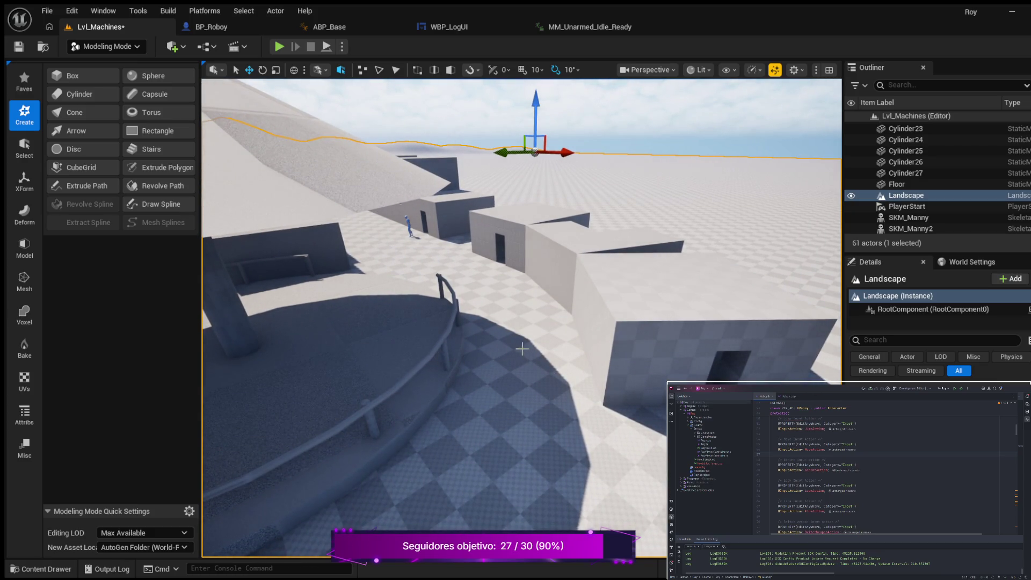
Face the round platform and start a Play In Editor session
mouse_move(589, 381)
mouse_down()
mouse_move(535, 376)
mouse_move(597, 368)
mouse_move(532, 369)
mouse_up()
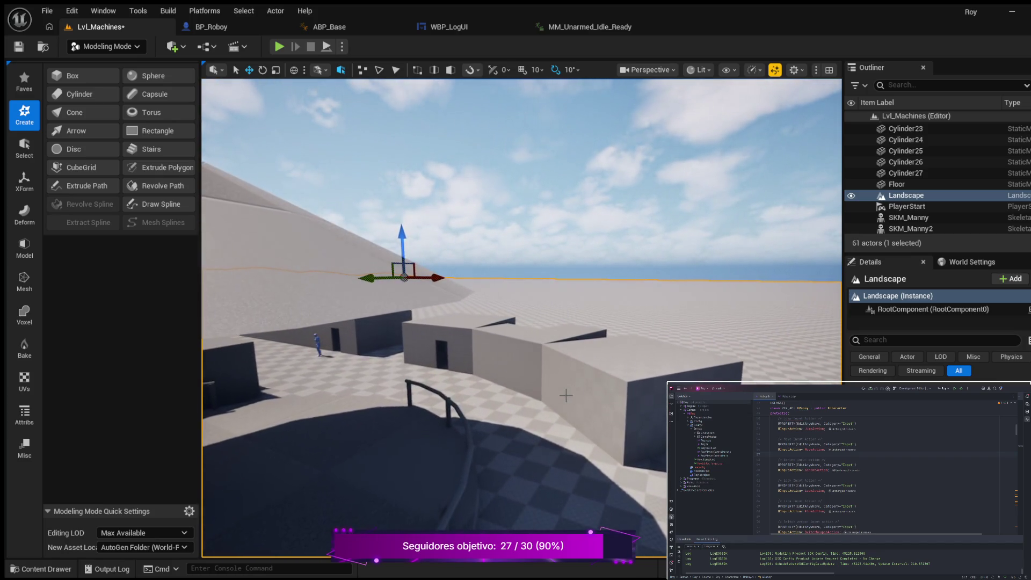
click(279, 47)
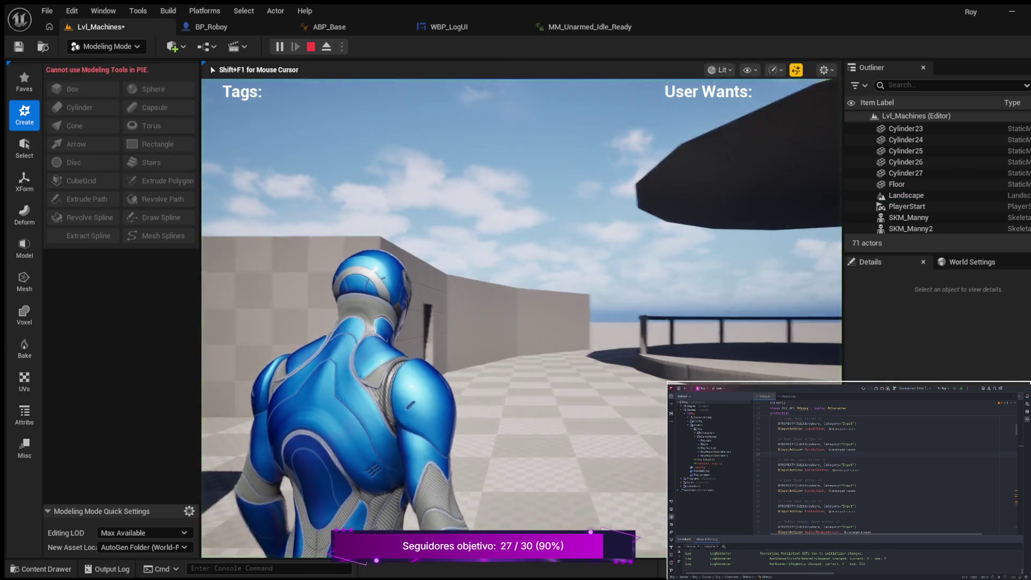
Run the character forward and left among the buildings, then raise the editor view above them
key(w)
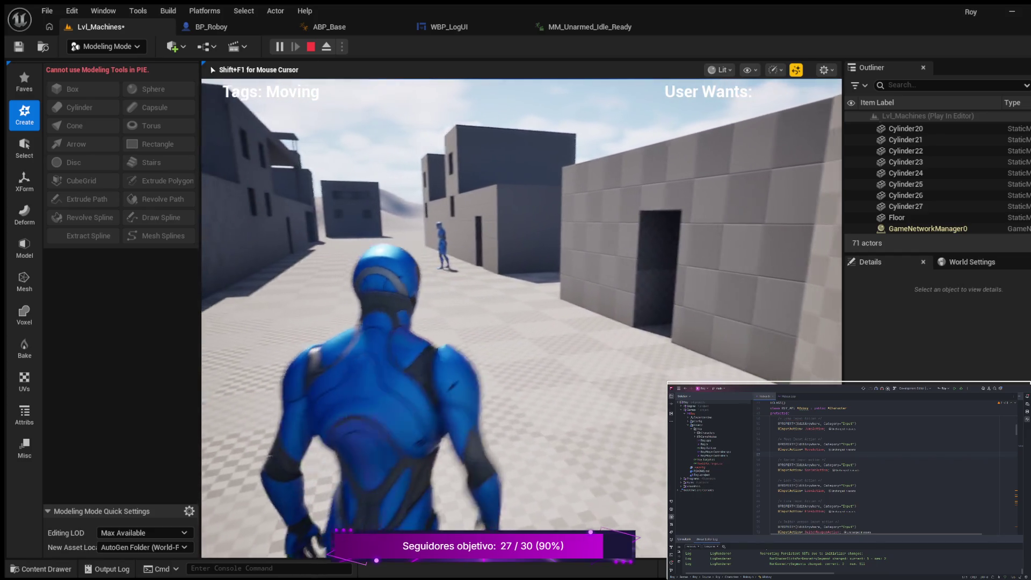
key(a)
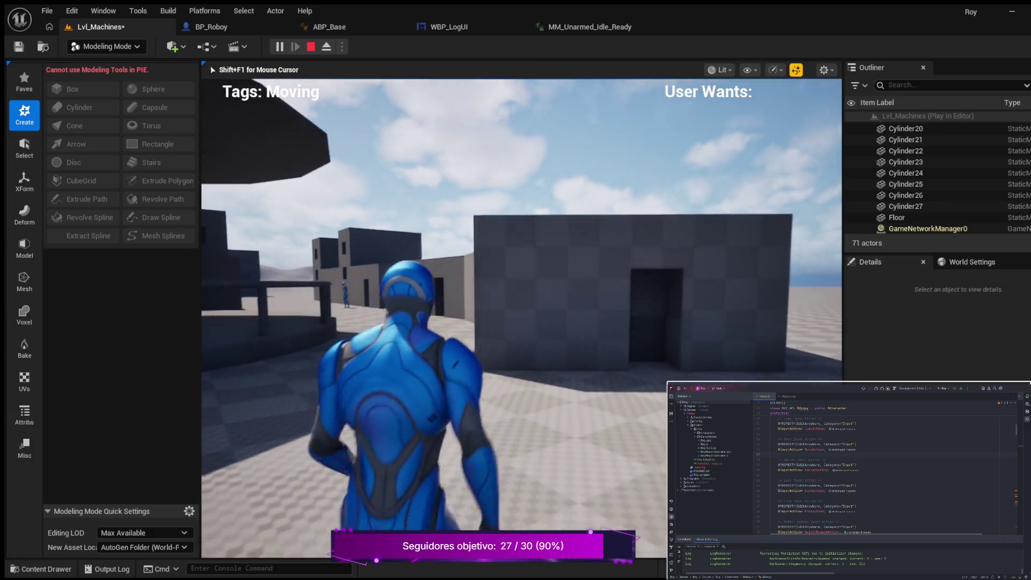
mouse_move(415, 362)
mouse_down()
mouse_move(520, 340)
mouse_move(494, 361)
mouse_move(494, 387)
mouse_up()
mouse_move(456, 334)
mouse_down()
mouse_move(451, 314)
mouse_move(456, 333)
mouse_up()
Duplicate the small Box18 into Box22, slide it along X, and frame it
click(455, 333)
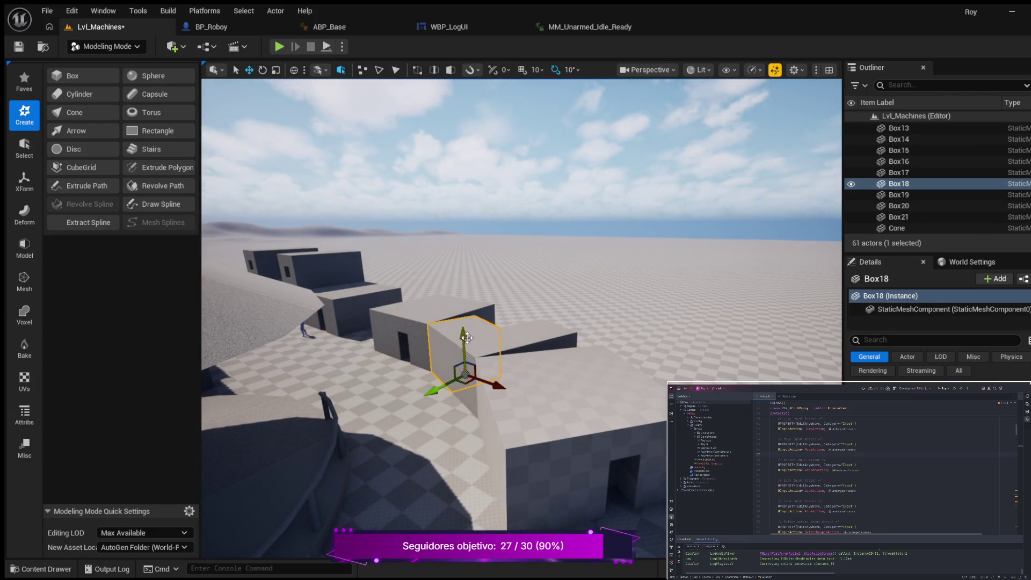
key(ctrl+d)
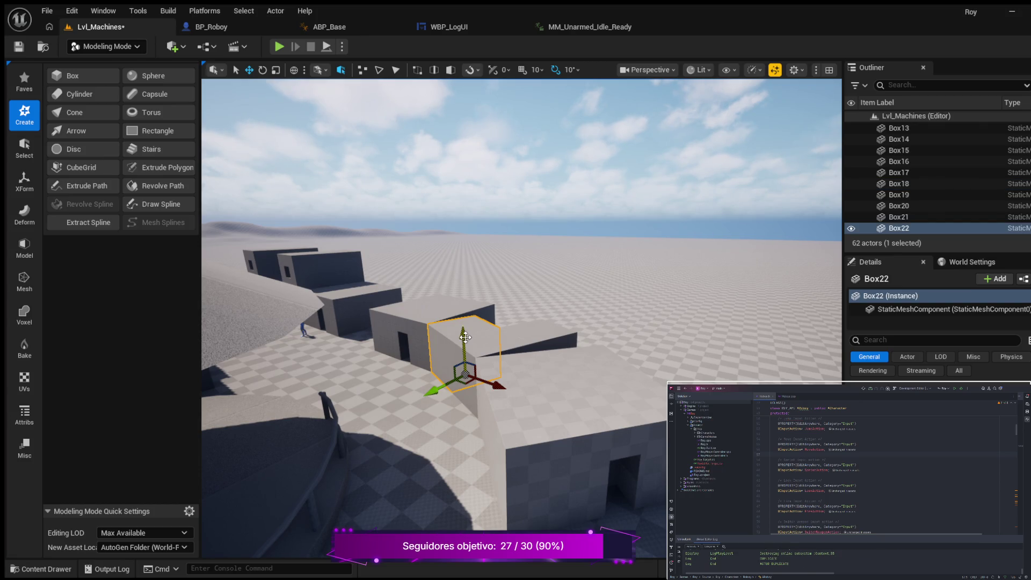
mouse_move(495, 387)
mouse_down()
mouse_move(581, 455)
mouse_move(743, 514)
mouse_up()
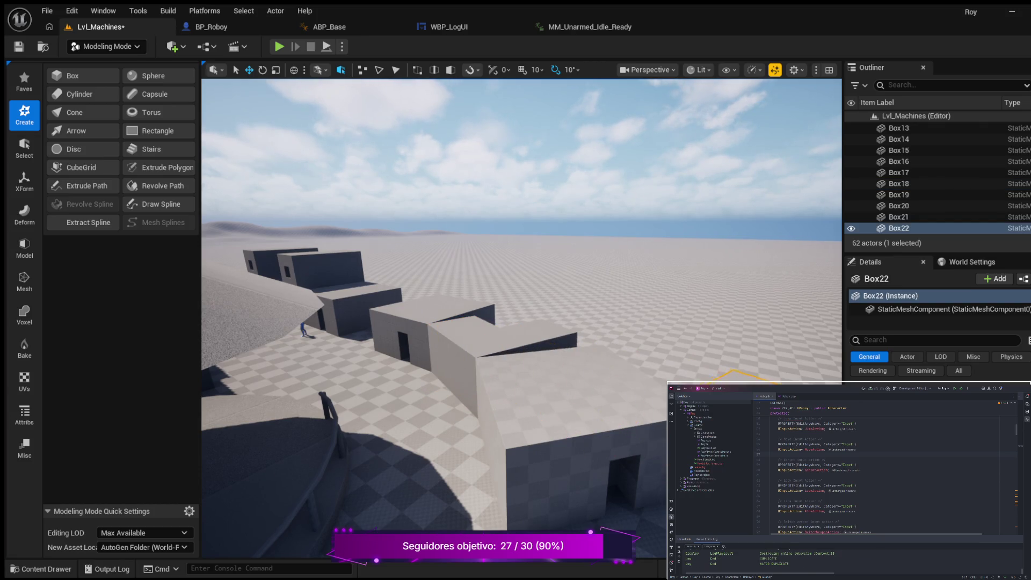
key(f)
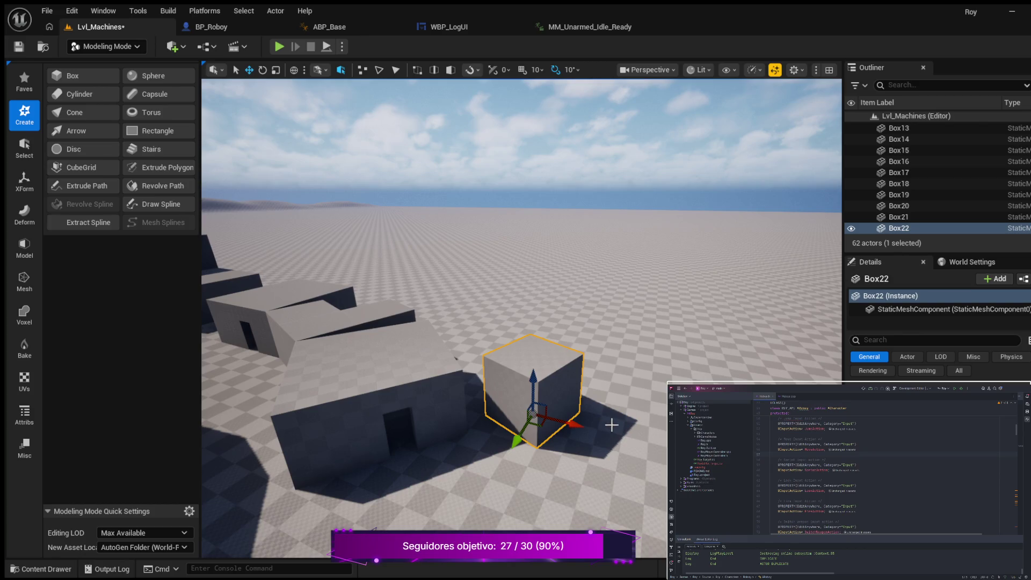
mouse_move(616, 425)
mouse_down()
mouse_move(579, 376)
mouse_move(528, 432)
mouse_move(478, 429)
mouse_move(639, 488)
mouse_up()
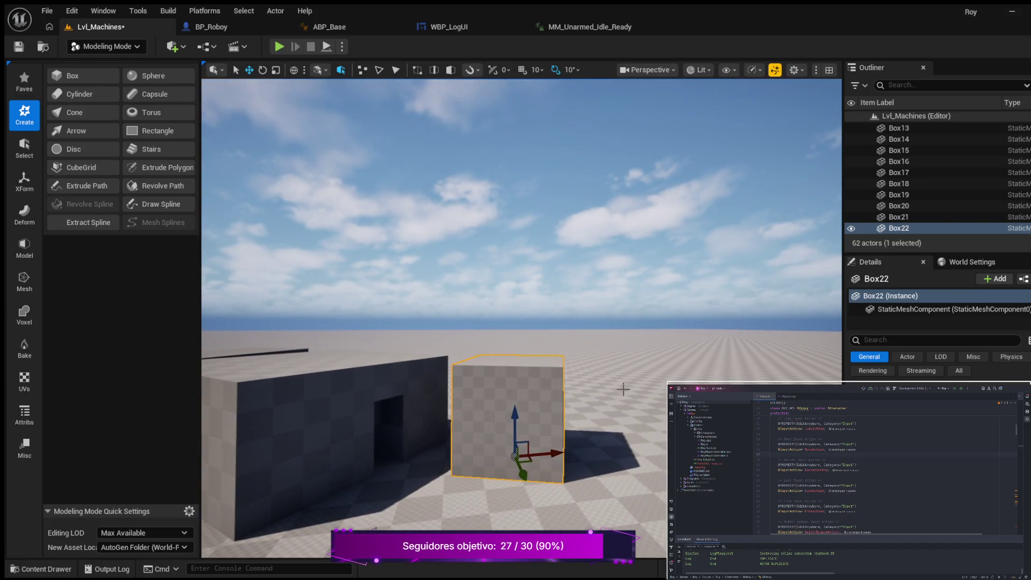
click(80, 168)
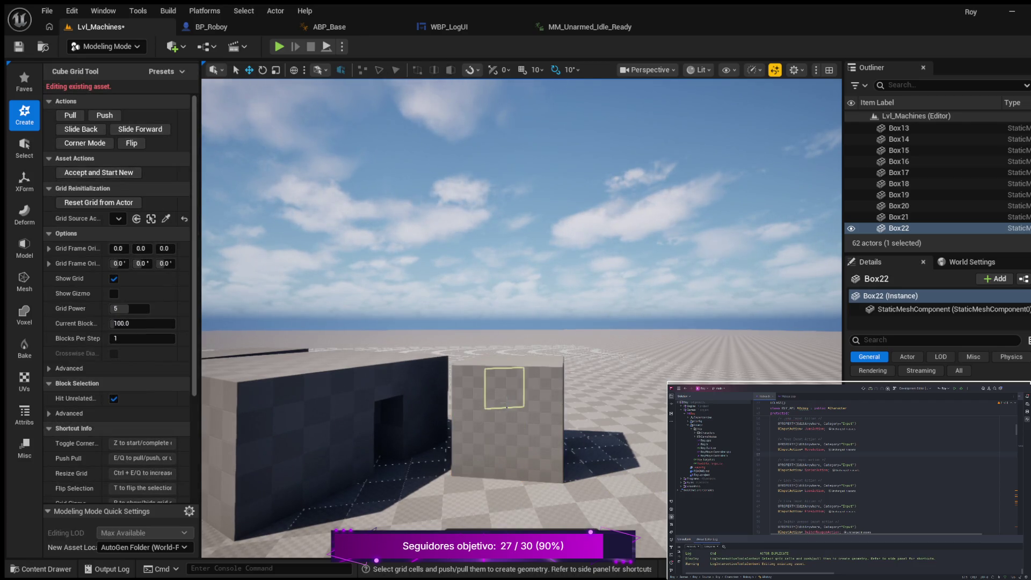
mouse_move(472, 419)
mouse_down()
mouse_move(501, 429)
mouse_move(467, 421)
mouse_move(470, 411)
mouse_up()
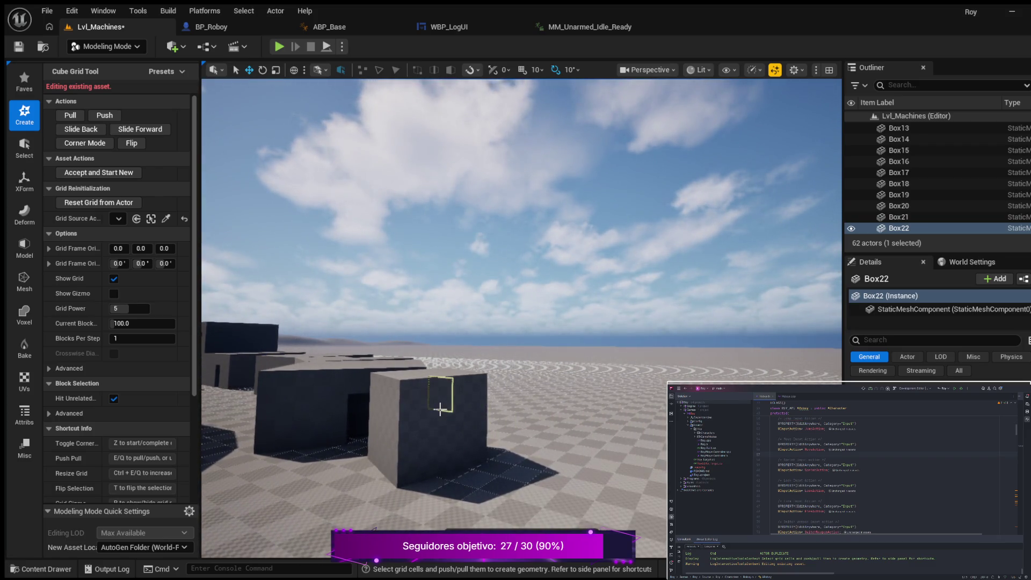
key(Escape)
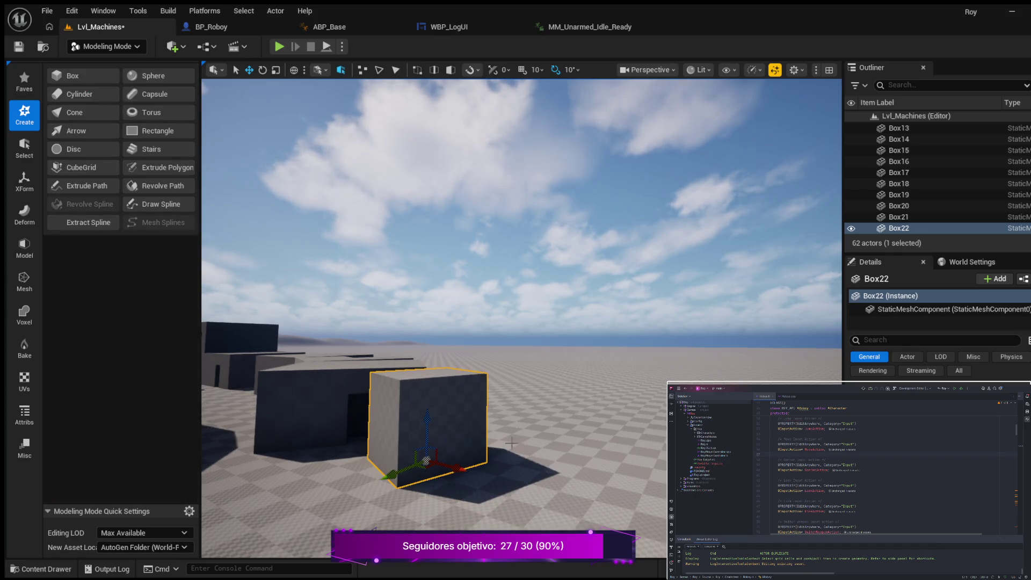
Shift Box22 further right along the X axis, clear of the nearby doorway building
mouse_move(436, 429)
mouse_down()
mouse_move(483, 417)
mouse_move(484, 455)
mouse_move(525, 449)
mouse_up()
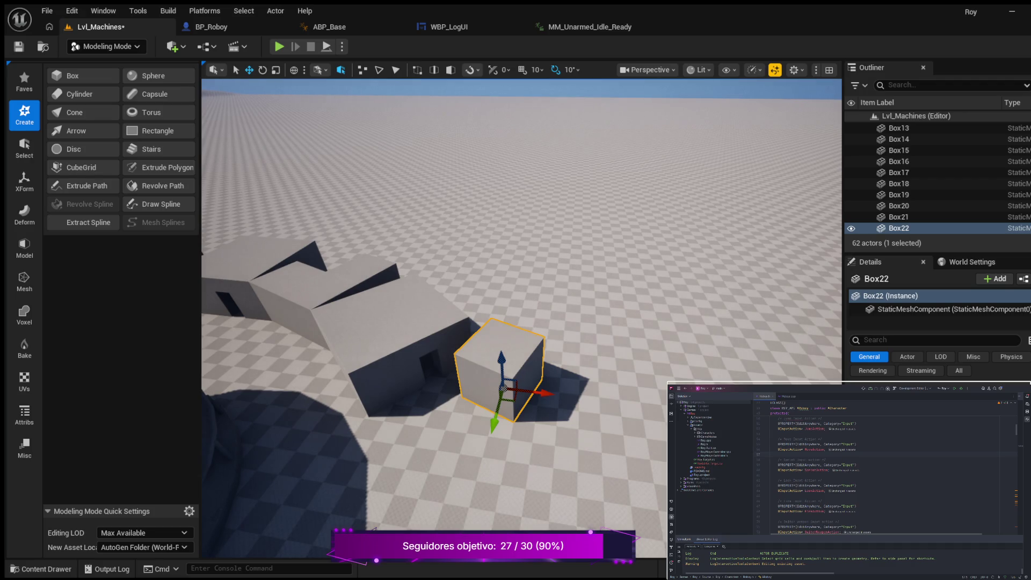
drag(542, 393, 607, 409)
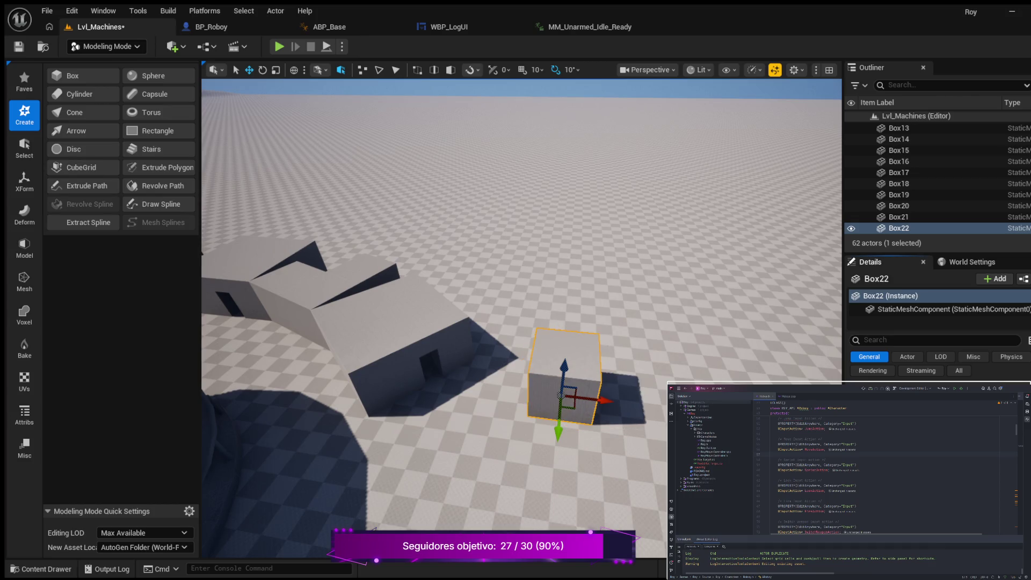
key(s)
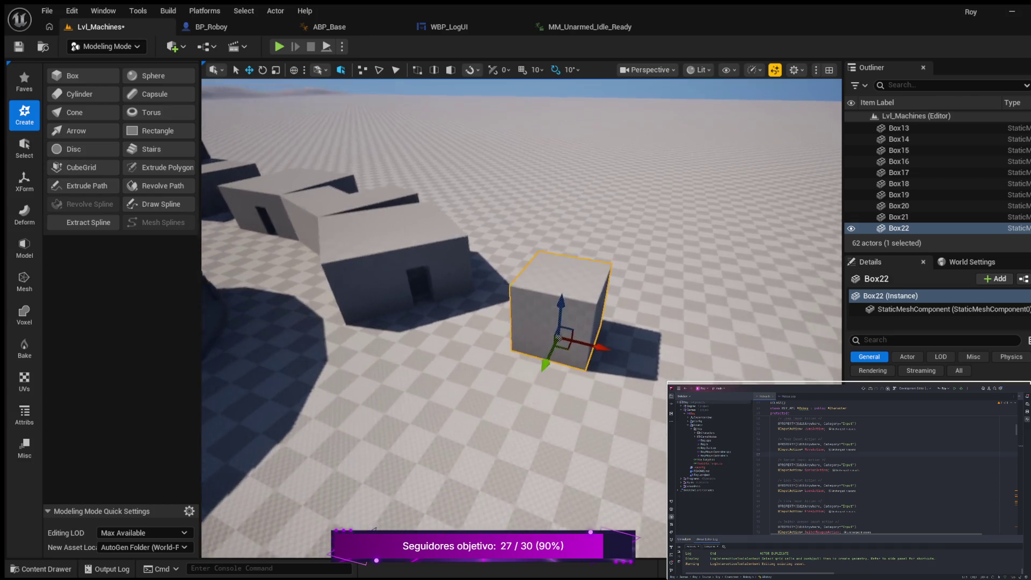
key(w)
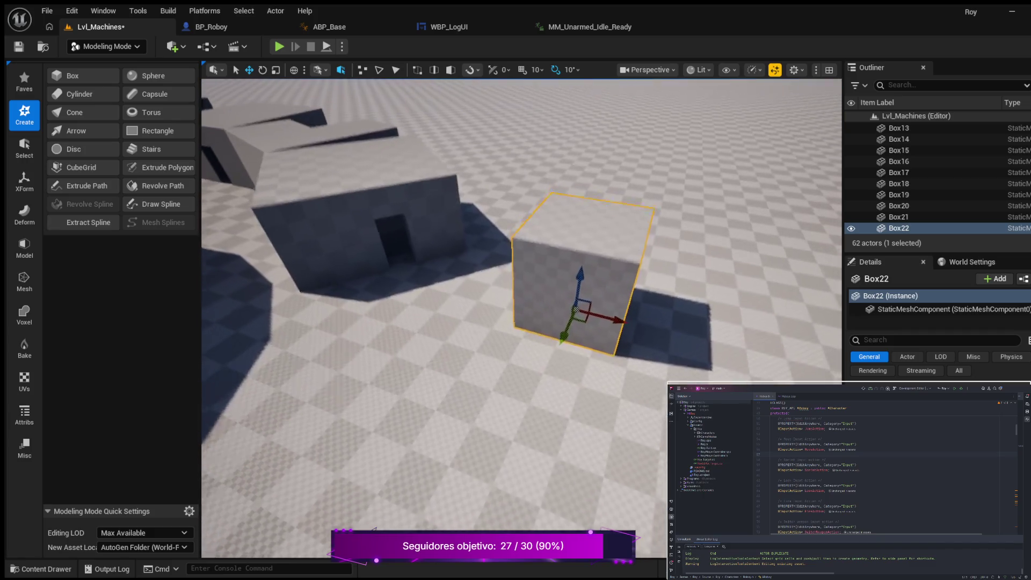